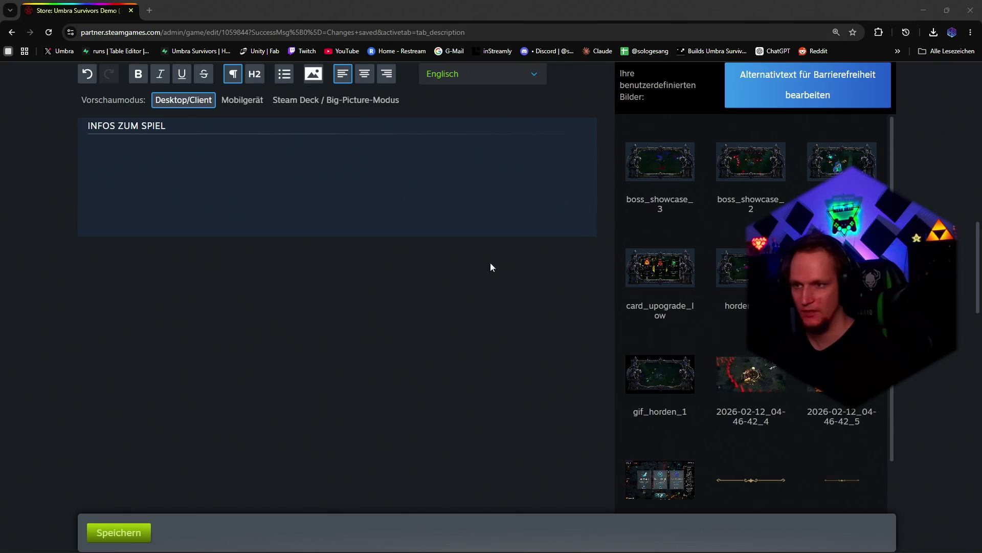
Step: Discard the BBCode mistakenly pasted into the English visual editor
left_click(219, 150)
key("ctrl+v")
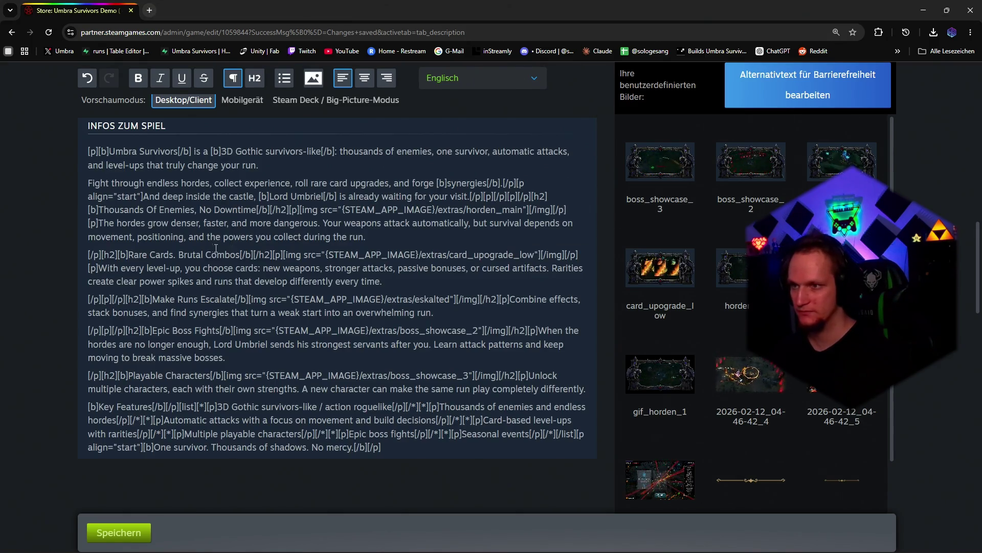
scroll(214, 183, "up", 2)
left_click(87, 145)
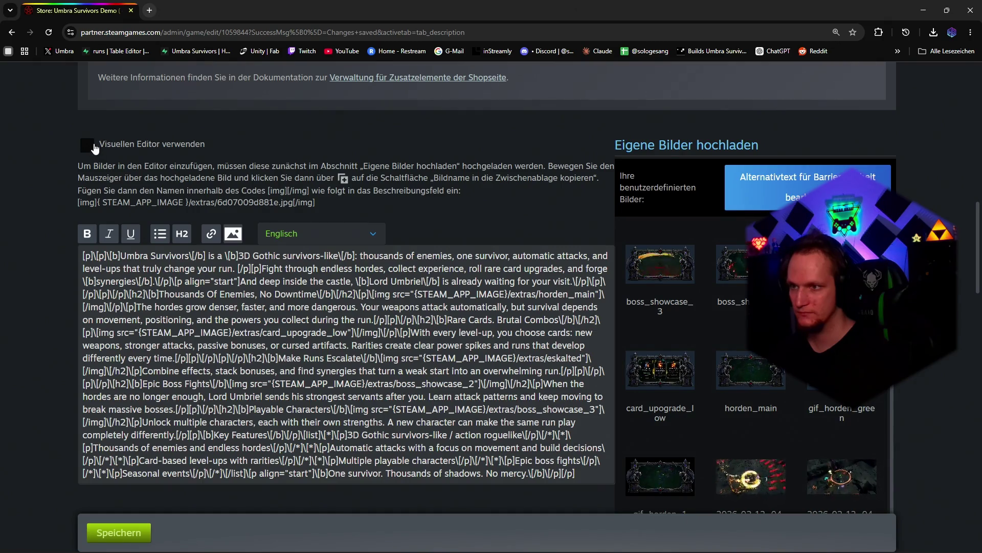
left_click(89, 146)
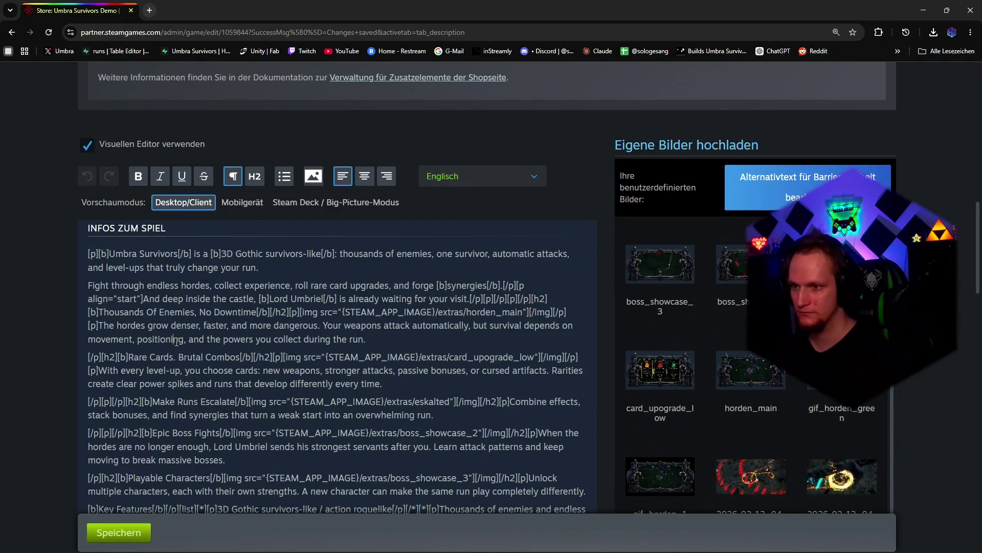
key("ctrl+a")
key("Delete")
Step: Paste the English BBCode as raw text and render it in the visual editor
left_click(88, 145)
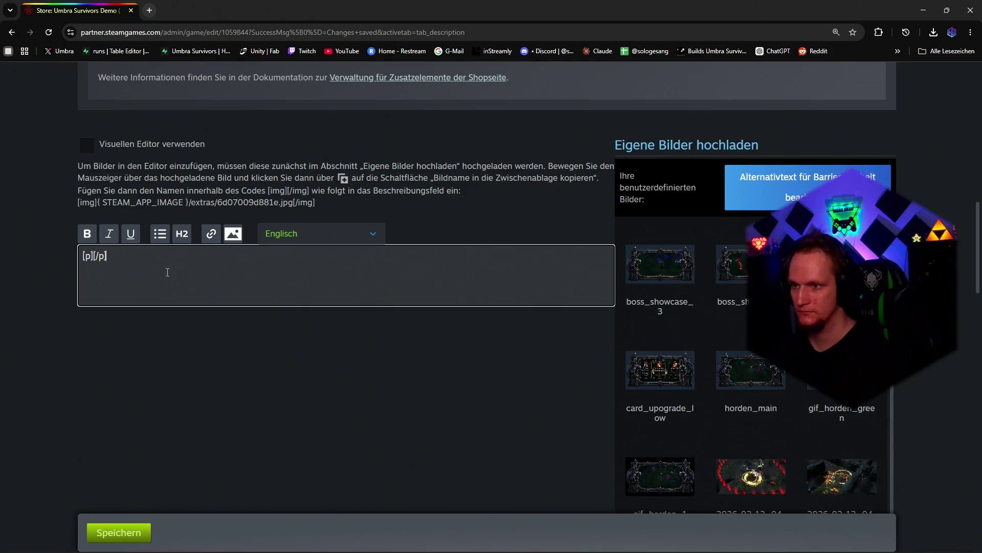
key("ctrl+v")
left_click(88, 145)
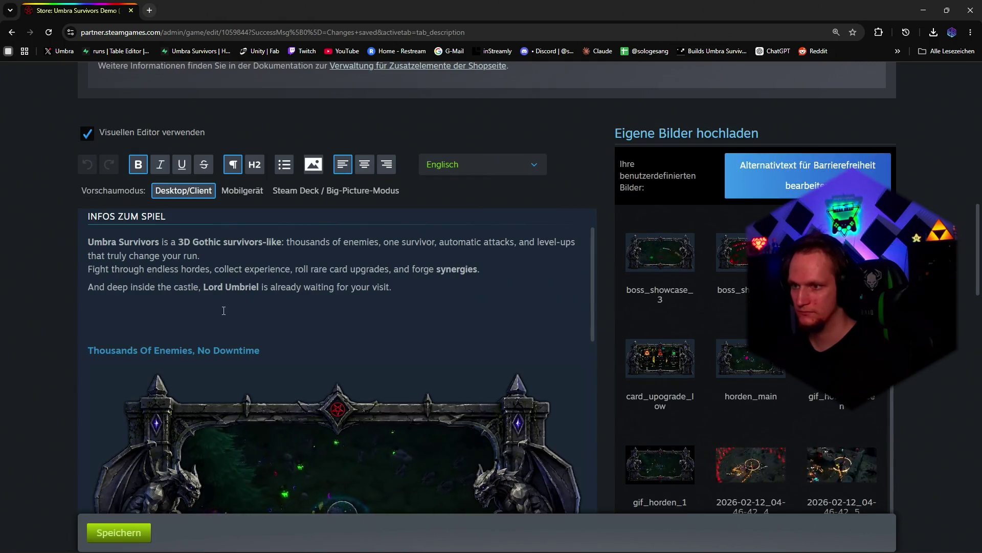
scroll(238, 320, "down", 2)
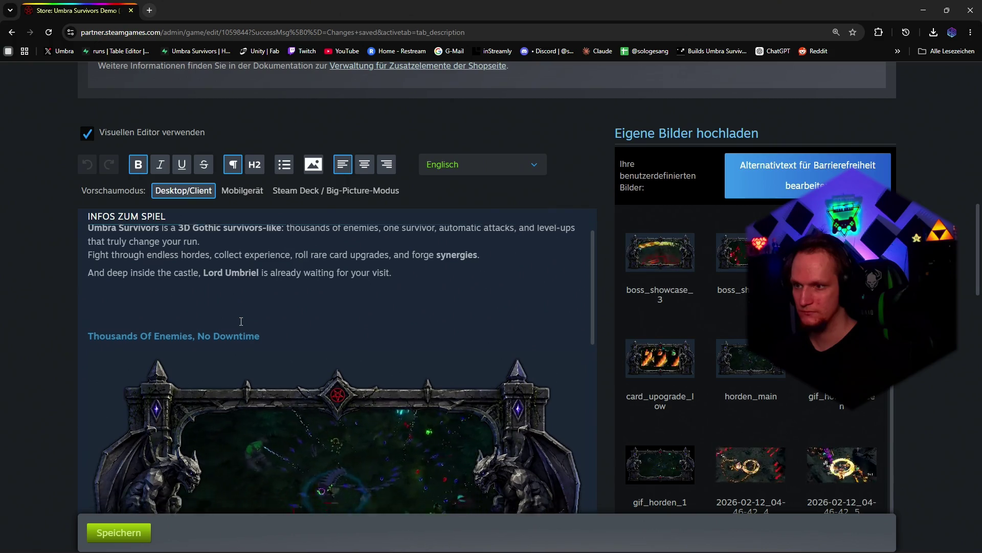
scroll(275, 337, "down", 3)
scroll(273, 338, "down", 3)
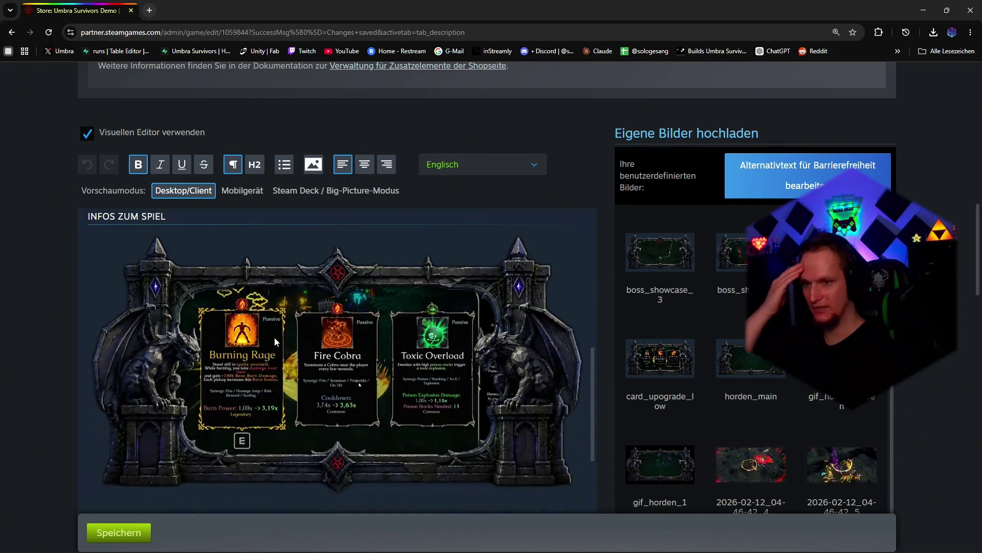
scroll(274, 338, "down", 3)
scroll(274, 337, "down", 3)
scroll(275, 338, "down", 3)
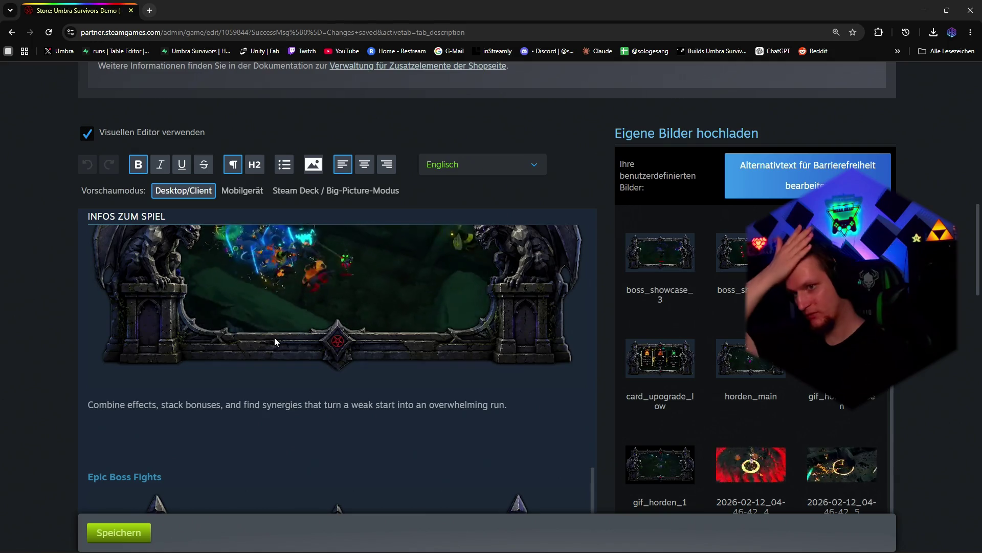
scroll(274, 338, "down", 3)
scroll(274, 337, "down", 3)
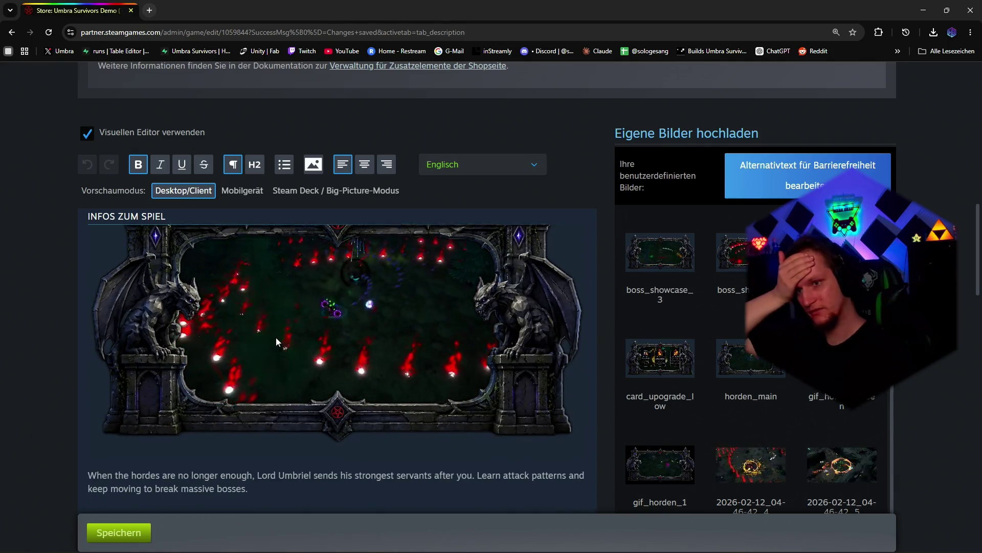
scroll(276, 337, "down", 3)
scroll(275, 336, "down", 3)
scroll(276, 337, "down", 3)
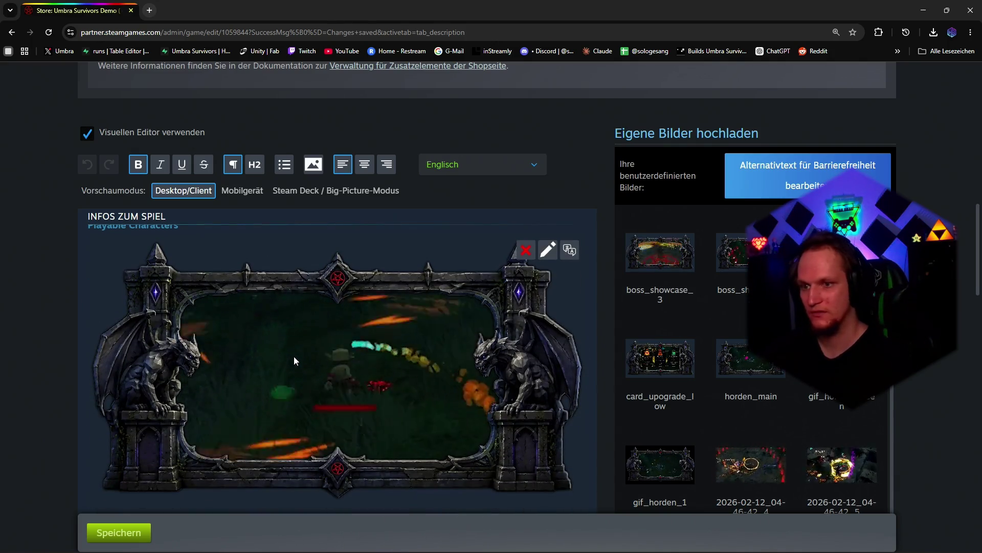
scroll(322, 377, "down", 3)
scroll(70, 393, "down", 3)
scroll(71, 391, "up", 2)
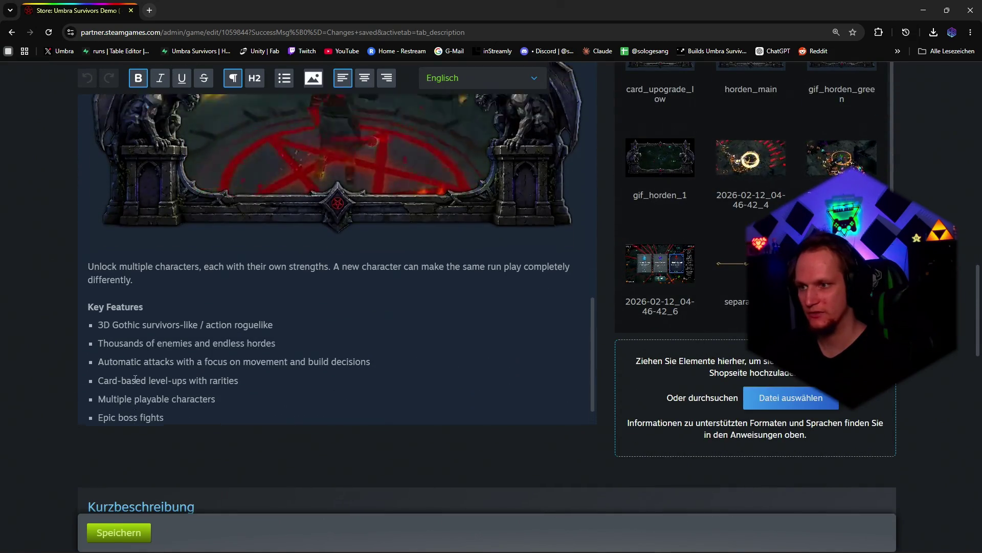
scroll(76, 379, "up", 1)
scroll(81, 377, "up", 3)
scroll(92, 399, "up", 5)
scroll(117, 452, "up", 5)
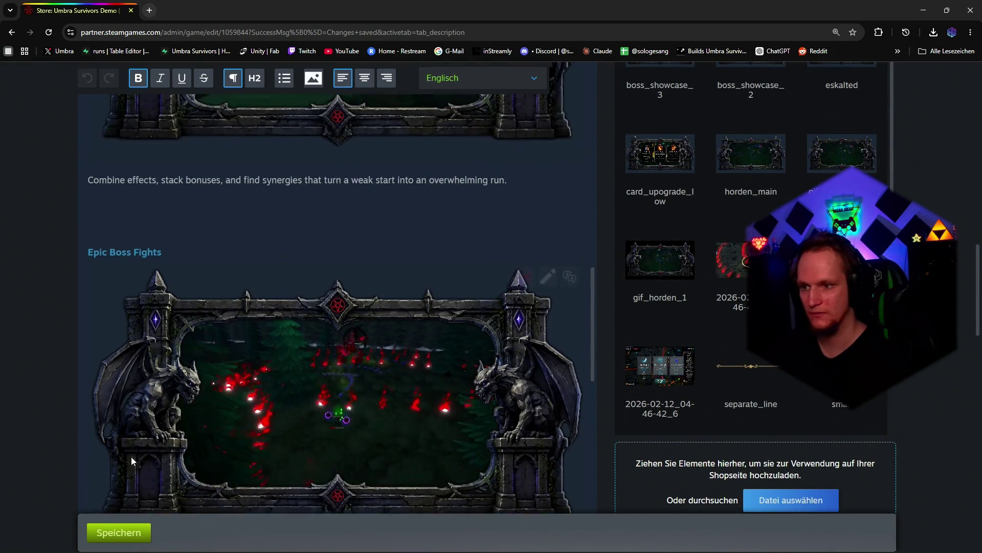
scroll(131, 457, "up", 2)
Step: Save the formatted English description with Speichern
left_click(125, 531)
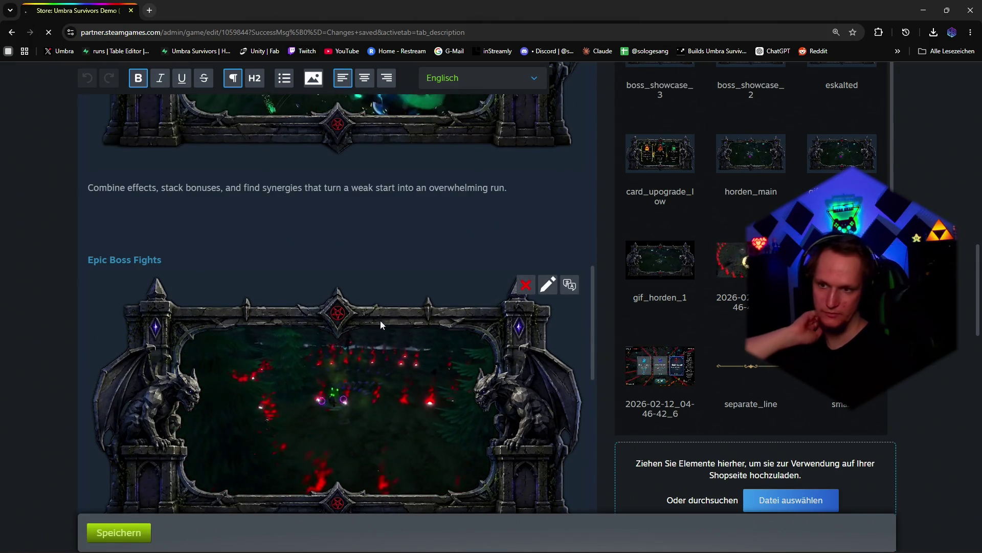
scroll(357, 318, "up", 4)
scroll(359, 318, "up", 4)
scroll(359, 318, "up", 4)
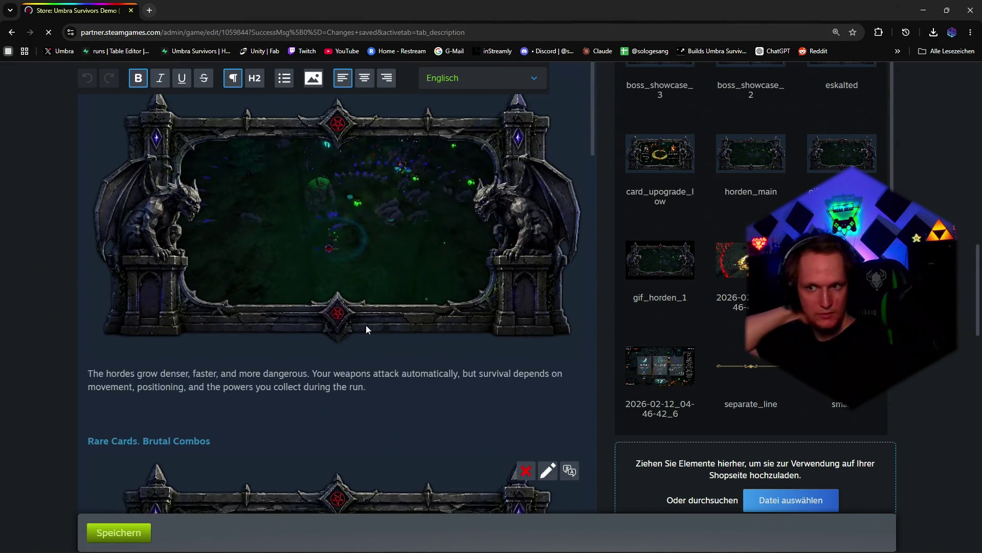
scroll(457, 357, "down", 8)
scroll(455, 355, "down", 8)
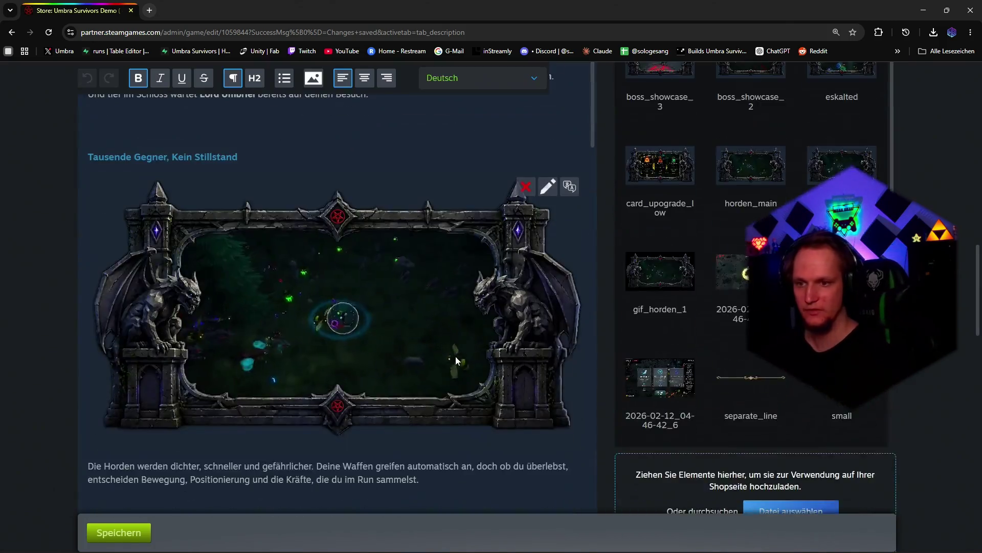
scroll(454, 355, "up", 2)
scroll(452, 259, "up", 2)
scroll(486, 227, "up", 1)
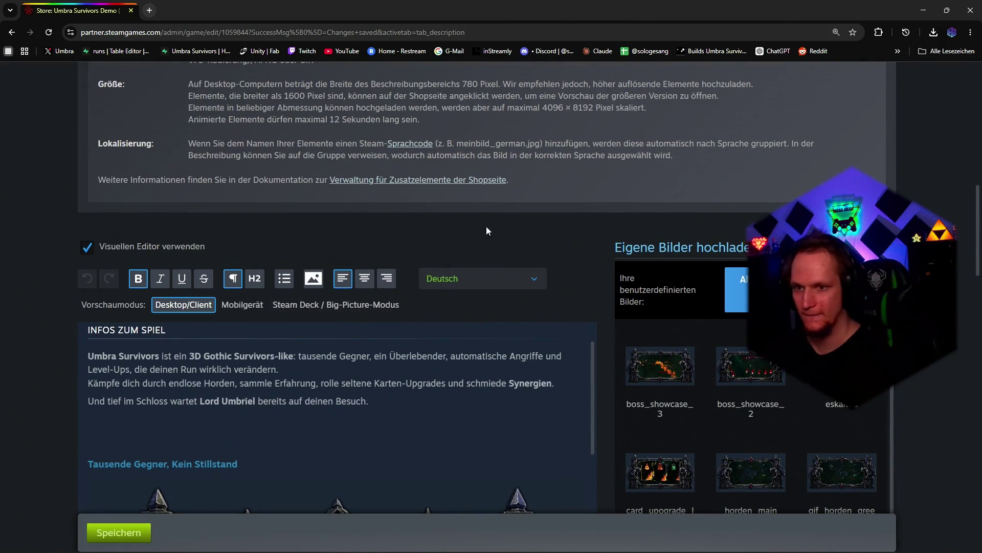
Step: Select Französisch from the description language dropdown
left_click(440, 278)
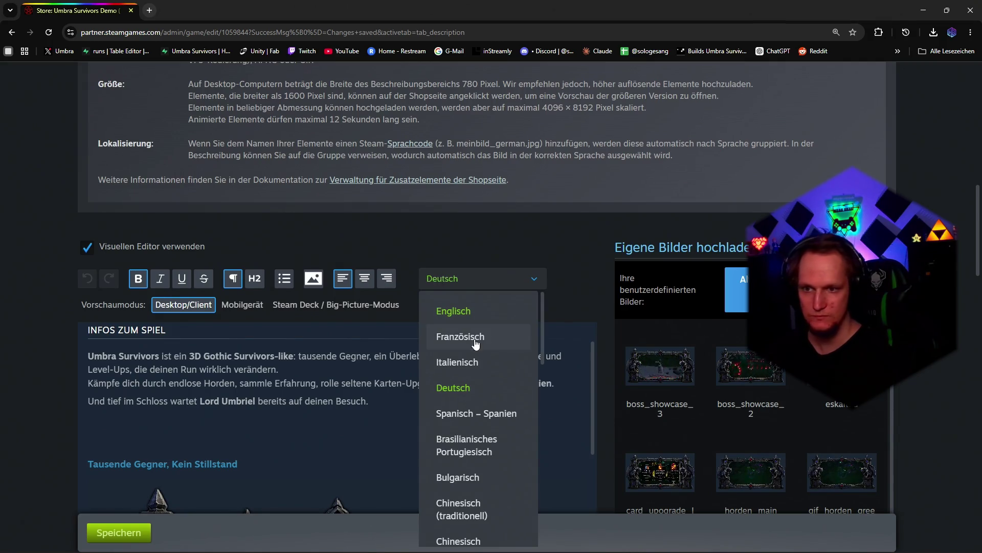
key("Escape")
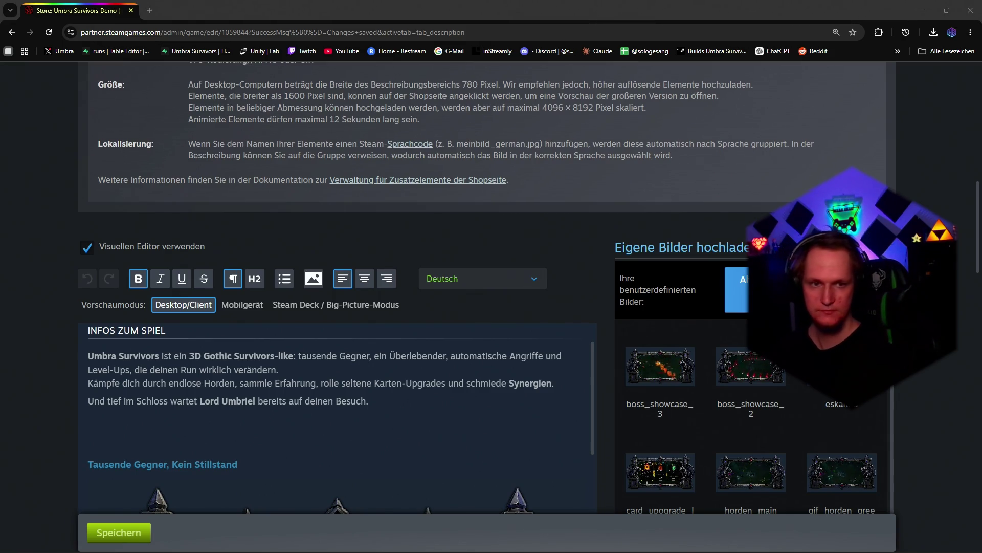
left_click(479, 278)
left_click(476, 338)
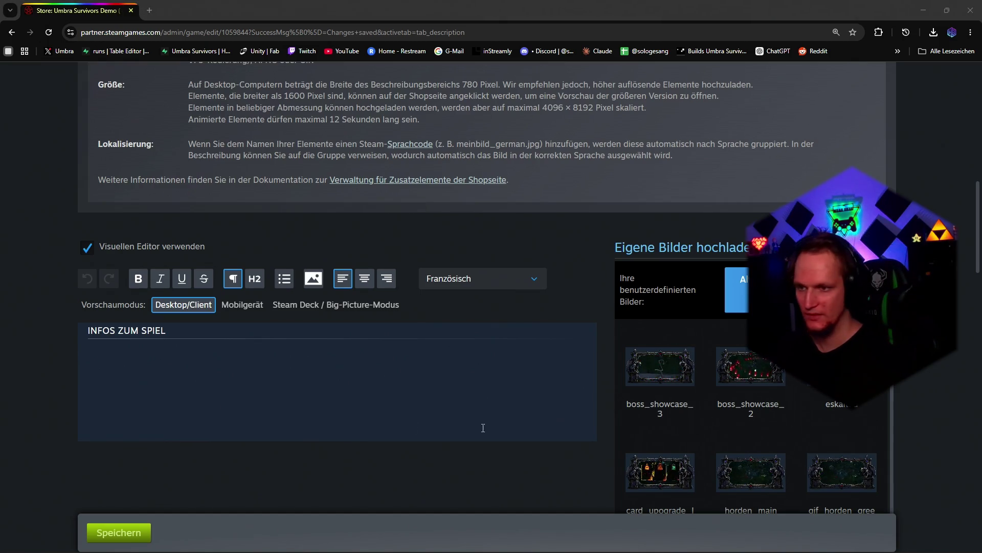
Step: Paste the French BBCode into the raw text area and render it in the visual editor
key("ctrl+v")
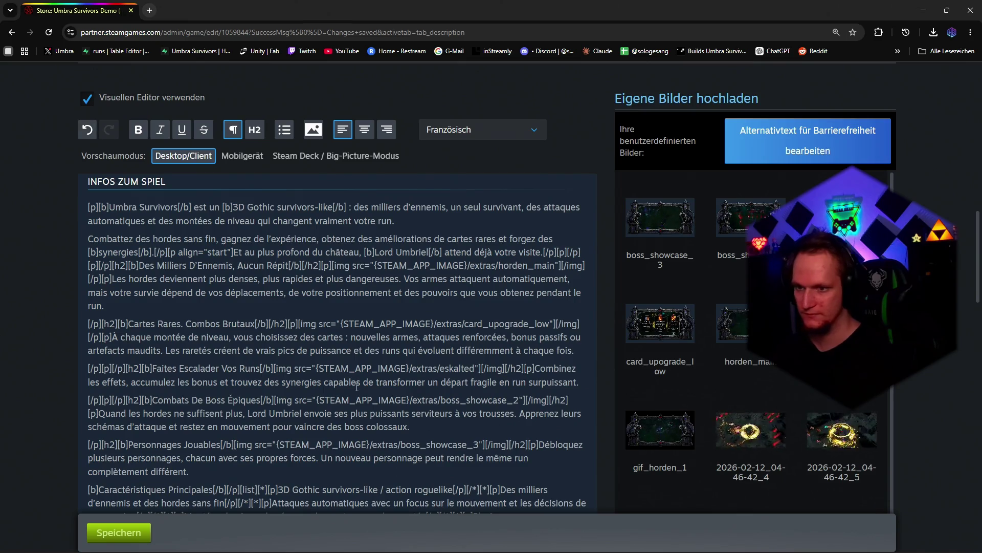
key("ctrl+a")
key("Delete")
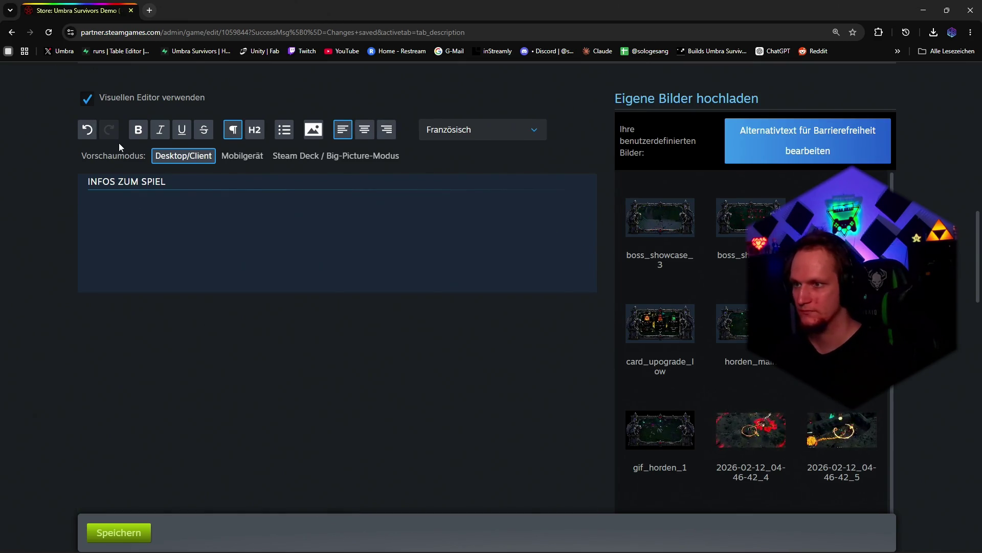
left_click(88, 99)
left_click(96, 211)
key("ctrl+v")
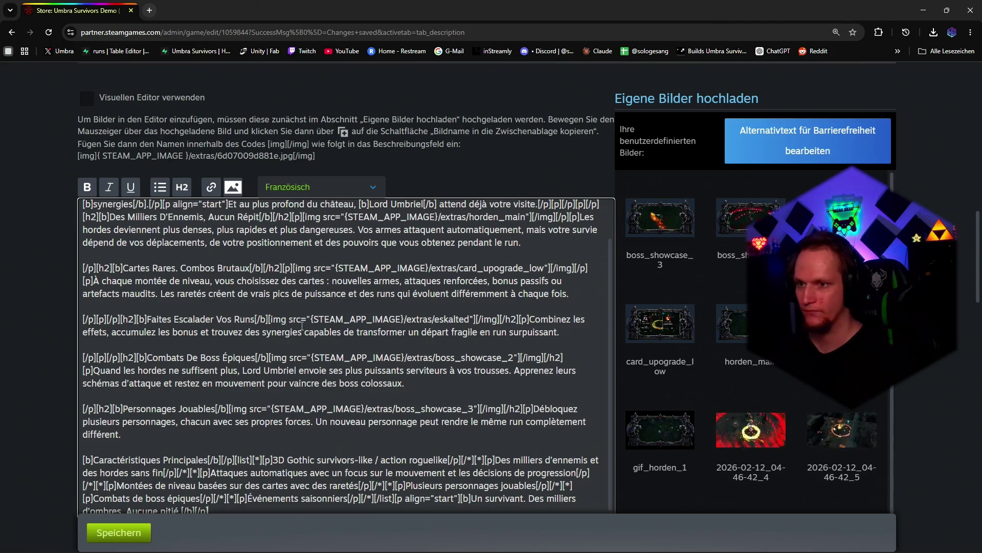
left_click(88, 98)
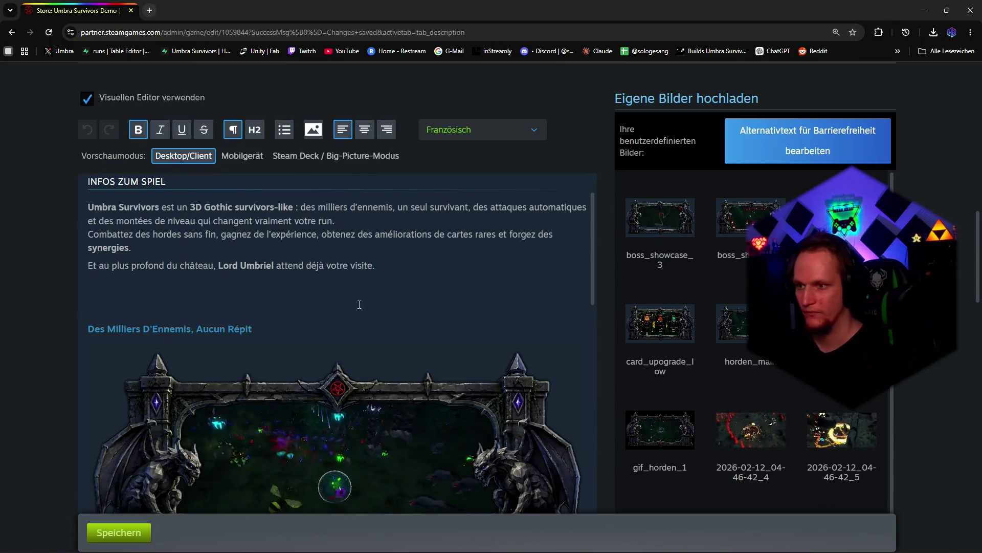
scroll(212, 342, "down", 2)
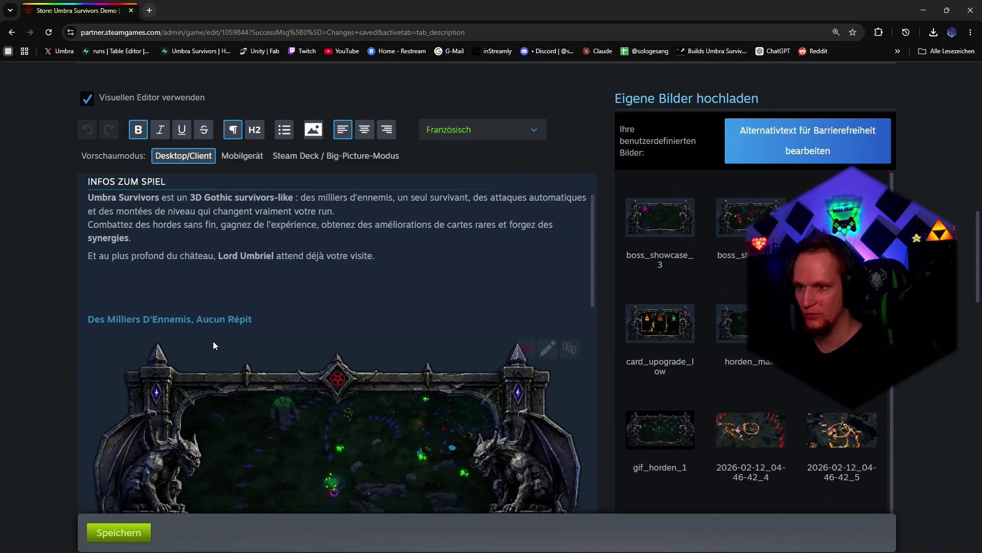
scroll(246, 276, "up", 3)
scroll(246, 275, "up", 2)
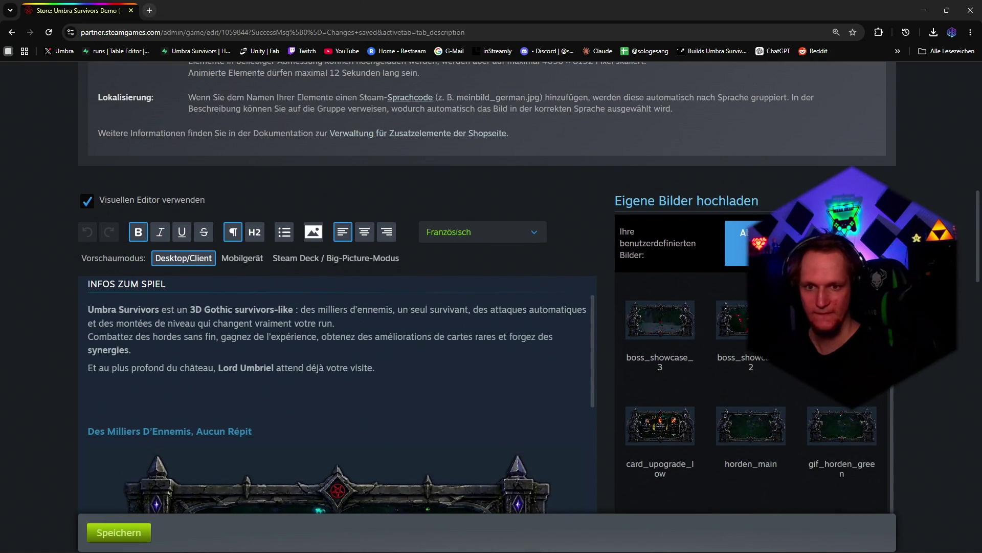
left_click(474, 232)
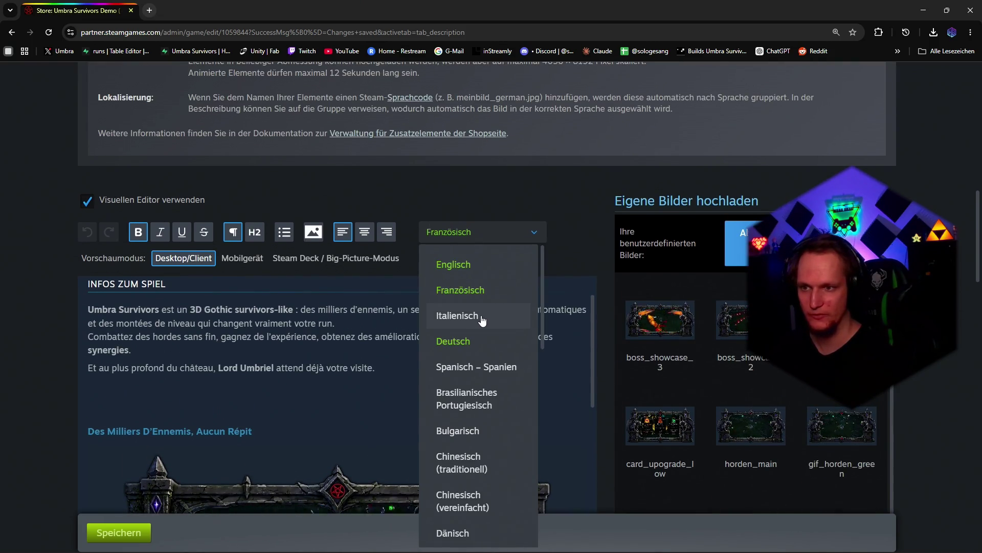
Step: Select Italienisch, paste its BBCode as raw text and render it in the visual editor
left_click(458, 316)
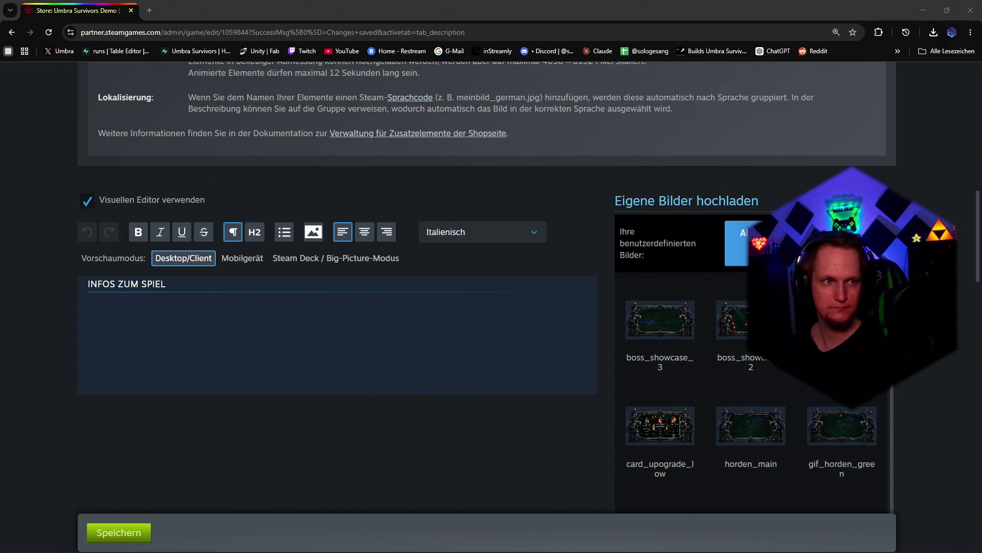
left_click(87, 200)
left_click(162, 318)
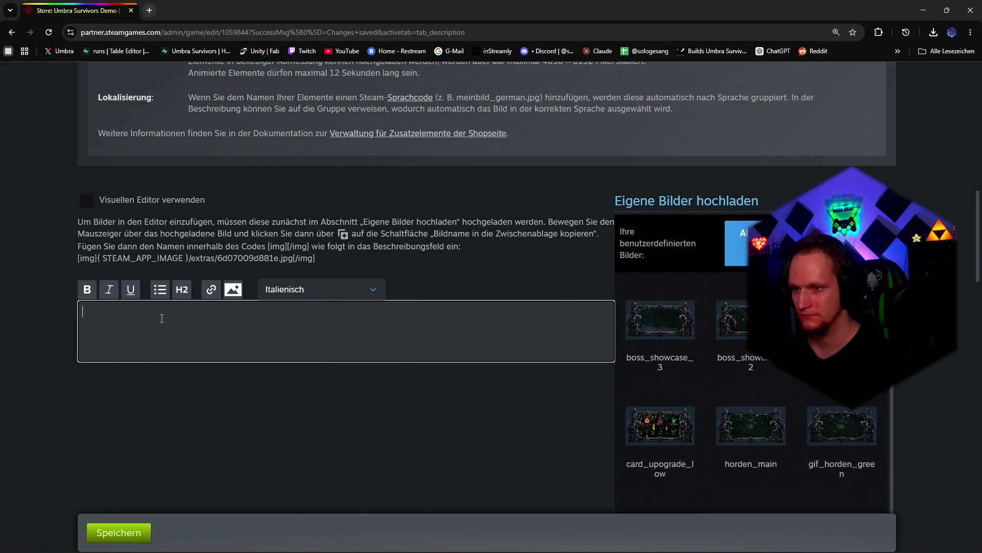
key("ctrl+v")
left_click(87, 135)
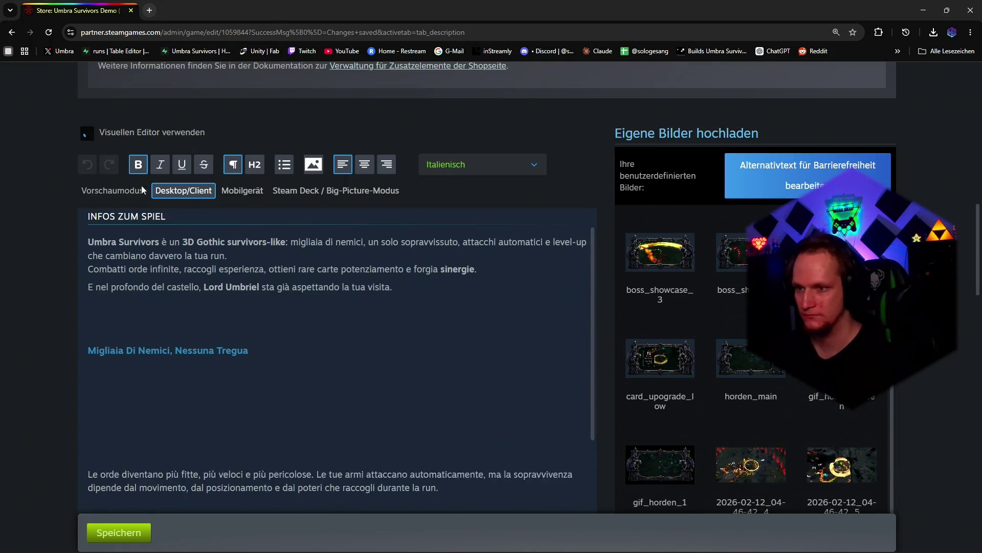
scroll(289, 331, "down", 3)
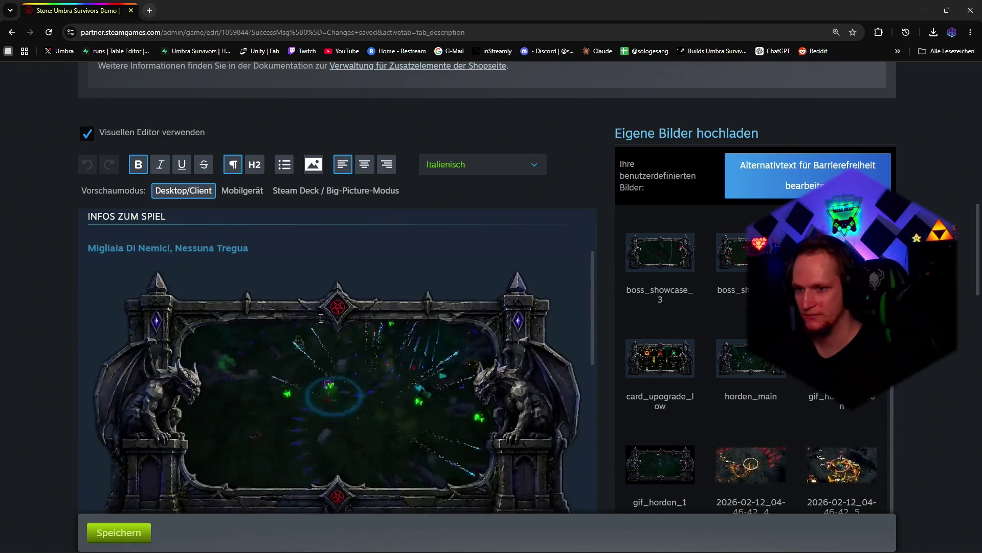
scroll(328, 318, "down", 3)
scroll(328, 319, "up", 5)
left_click(480, 164)
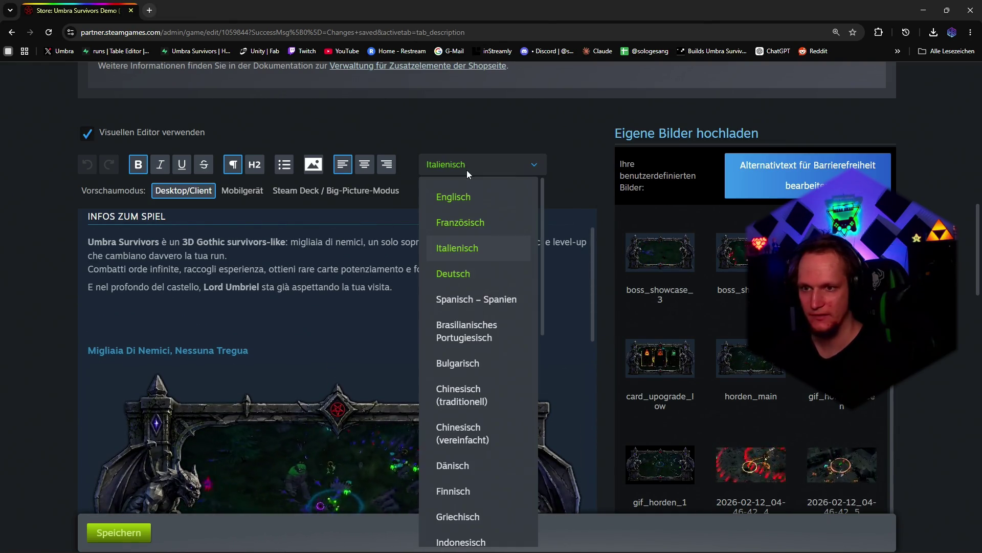
Step: Select 'Spanisch – Spanien' and switch its description to raw BBCode editing
left_click(476, 299)
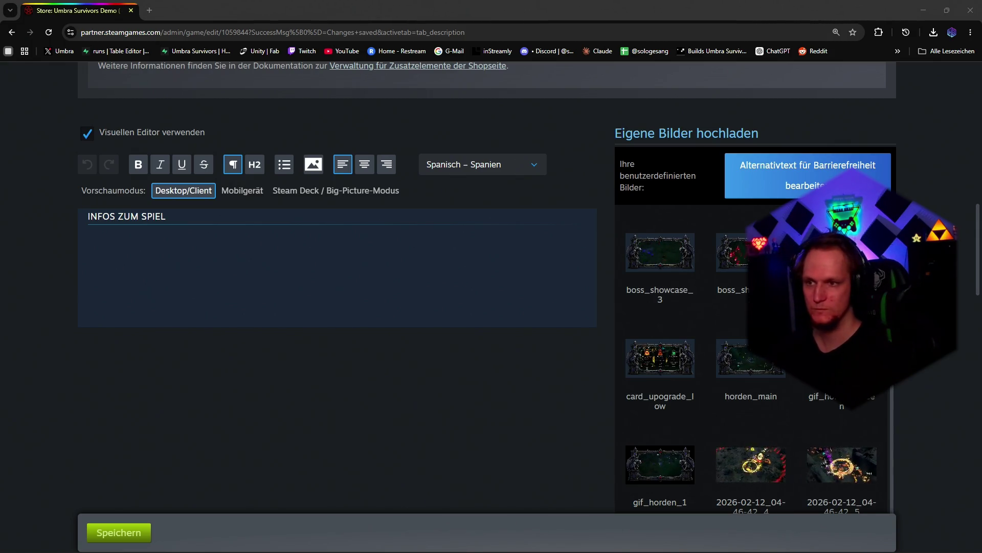
left_click(87, 133)
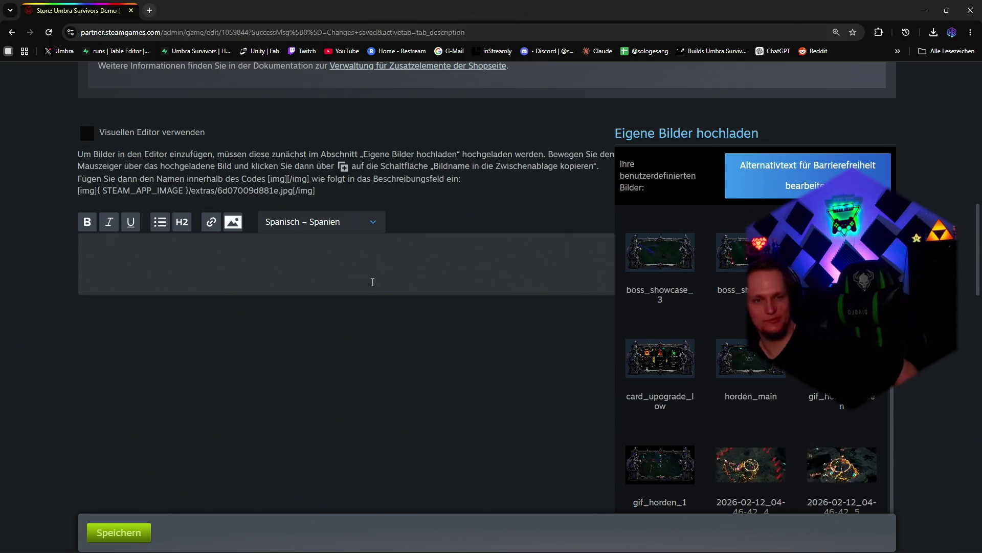
Step: Paste the Spanish BBCode markup and render it in the visual editor
left_click(346, 261)
key("ctrl+v")
left_click(87, 132)
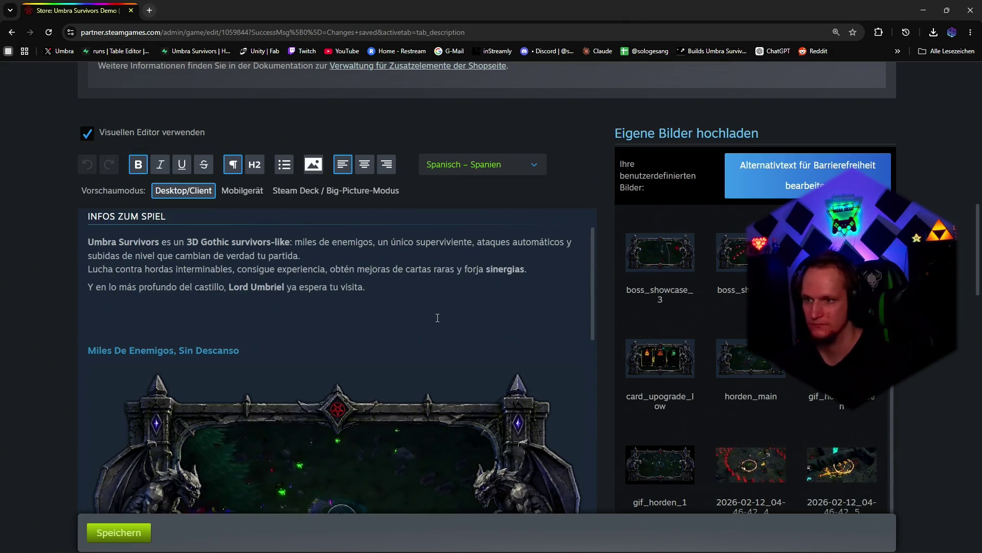
scroll(459, 315, "down", 3)
scroll(458, 314, "down", 3)
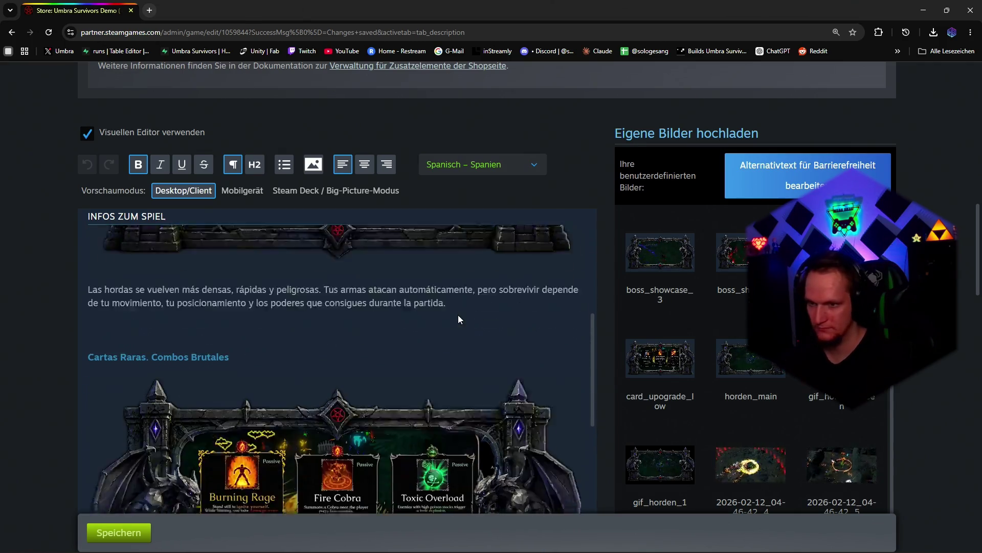
scroll(458, 314, "down", 3)
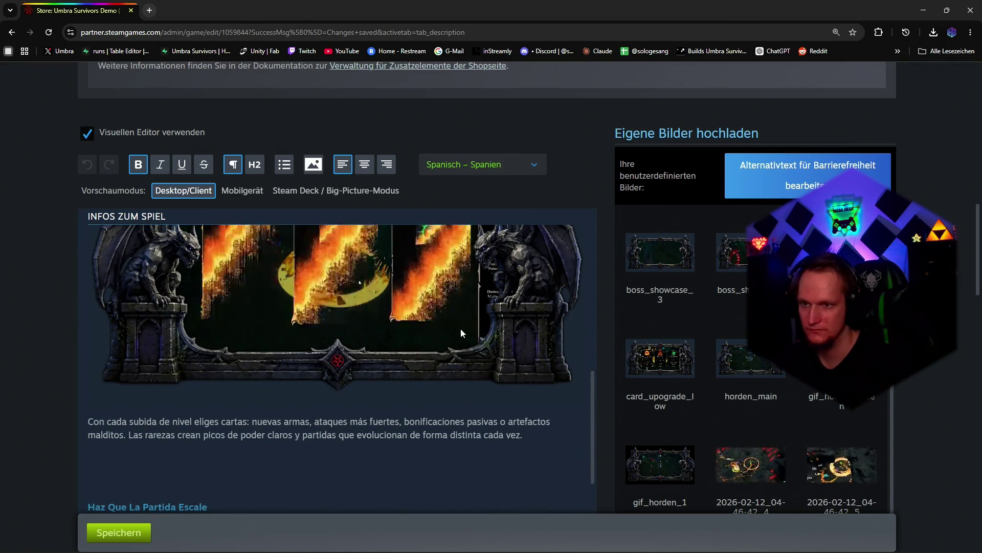
scroll(452, 317, "up", 2)
scroll(465, 327, "up", 3)
scroll(474, 322, "up", 5)
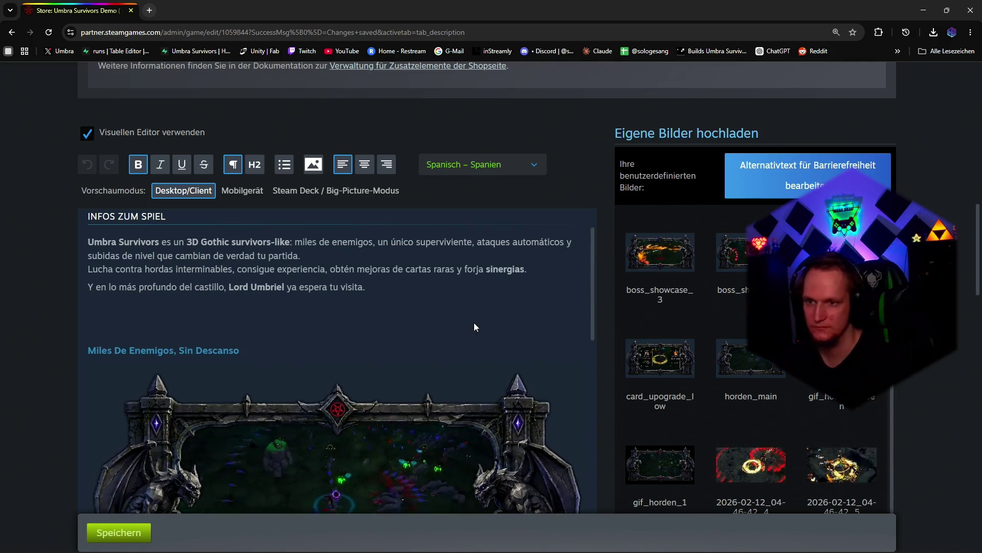
scroll(474, 322, "down", 2)
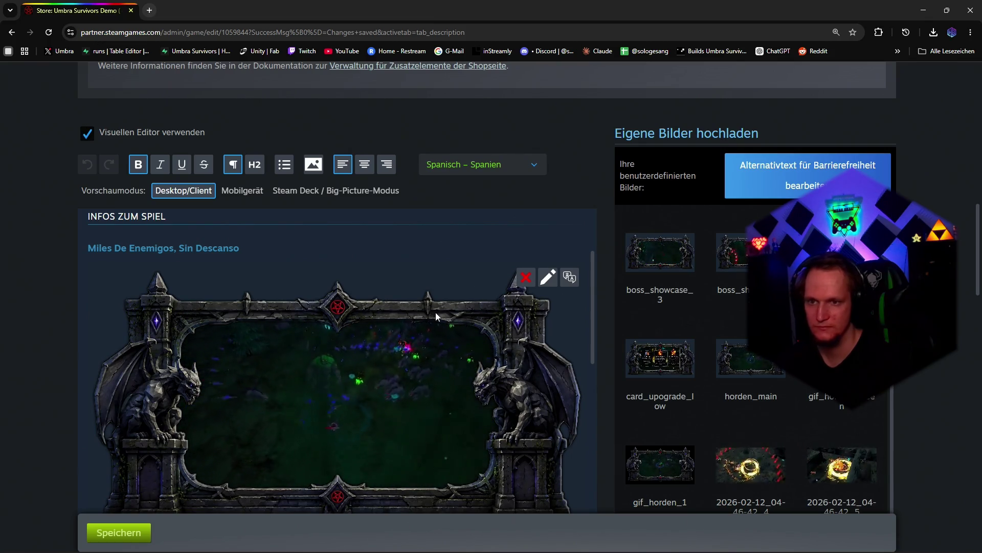
scroll(435, 312, "up", 3)
left_click(484, 165)
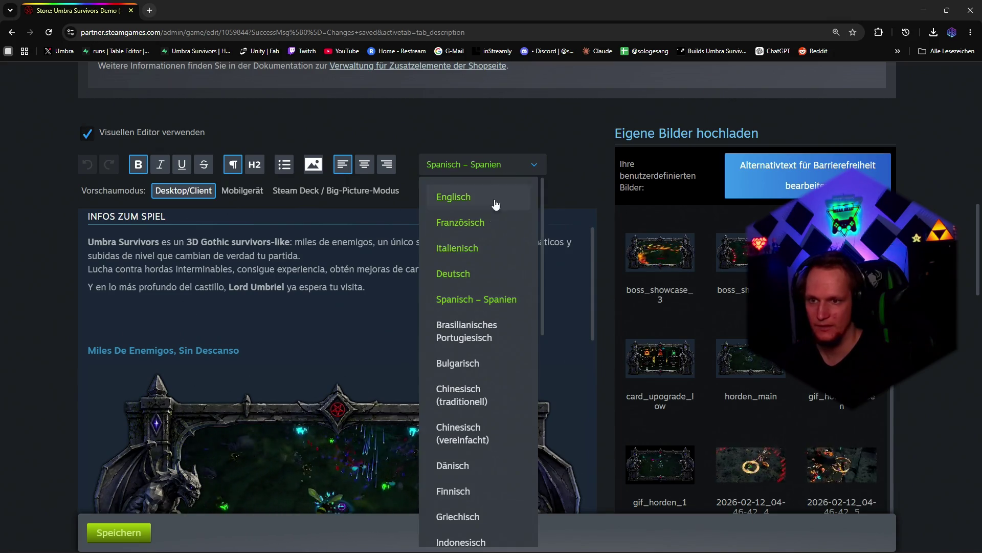
Step: Select 'Brasilianisches Portugiesisch', paste its BBCode as raw text and render it formatted
left_click(469, 331)
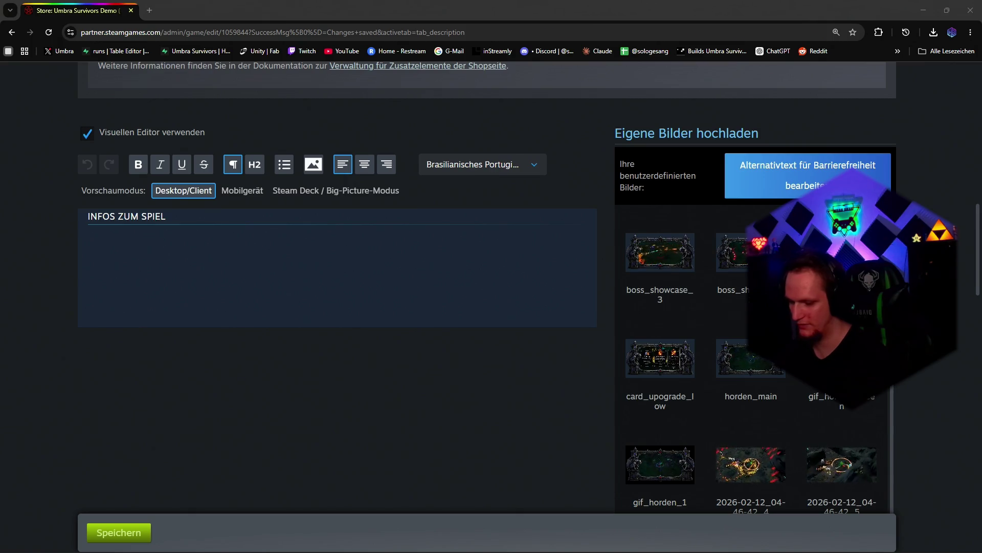
left_click(530, 164)
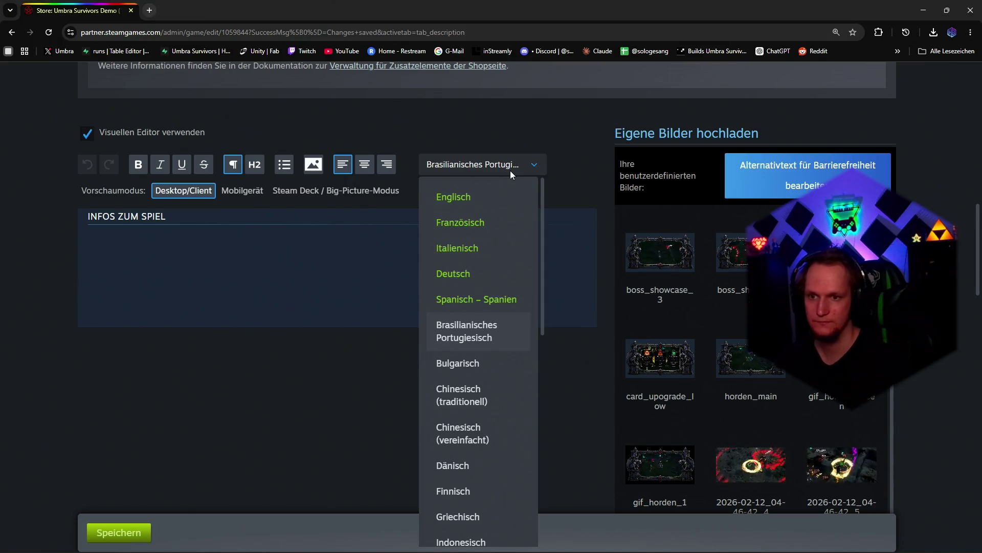
left_click(511, 170)
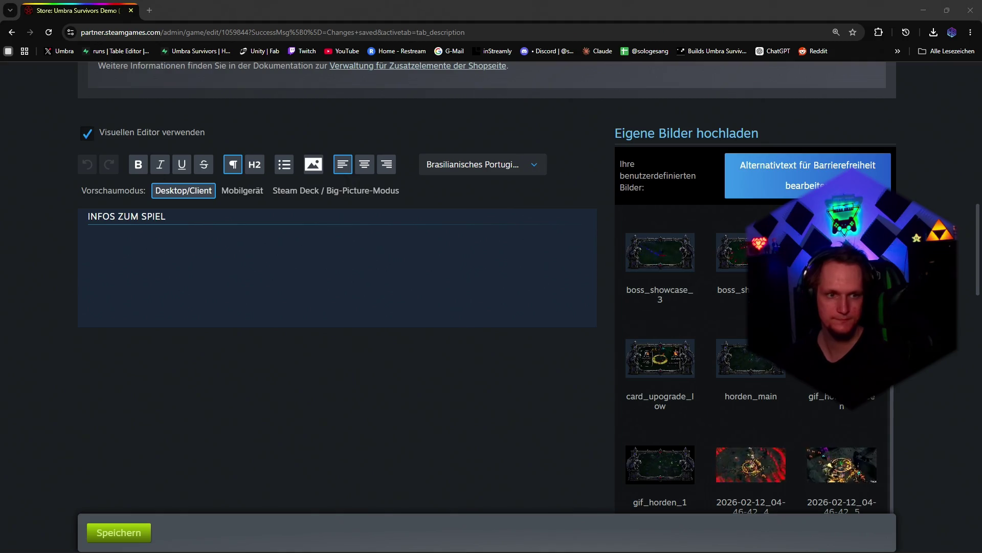
left_click(87, 134)
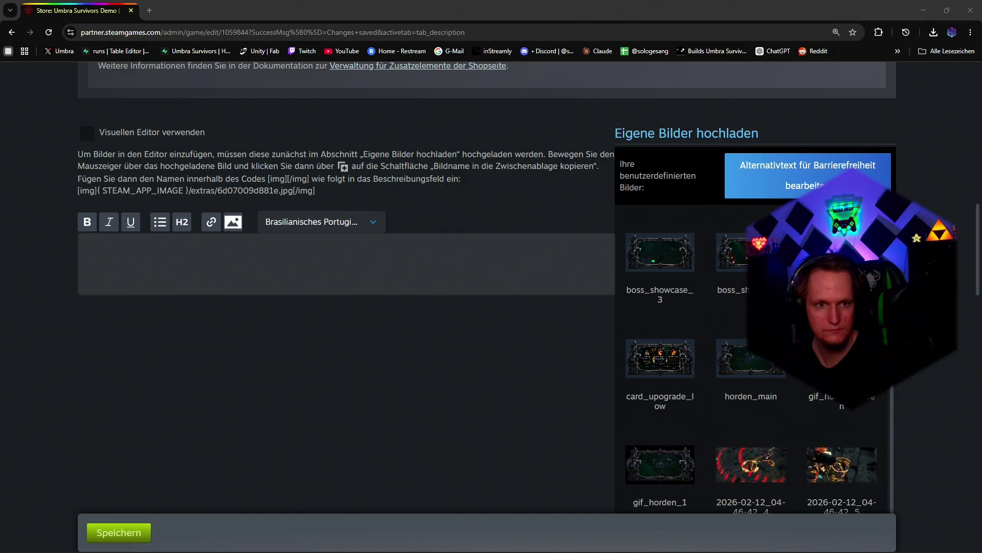
left_click(393, 264)
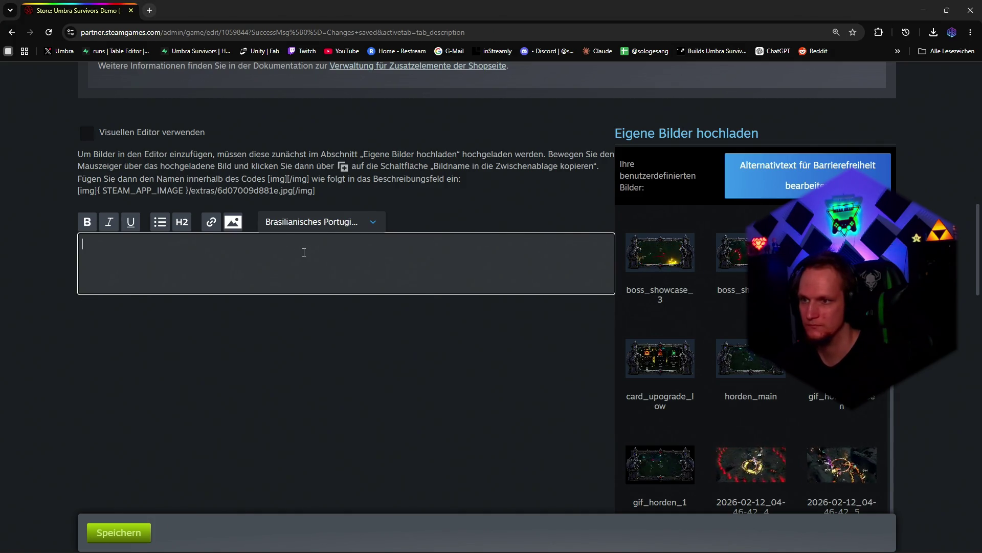
key("ctrl+v")
left_click(87, 132)
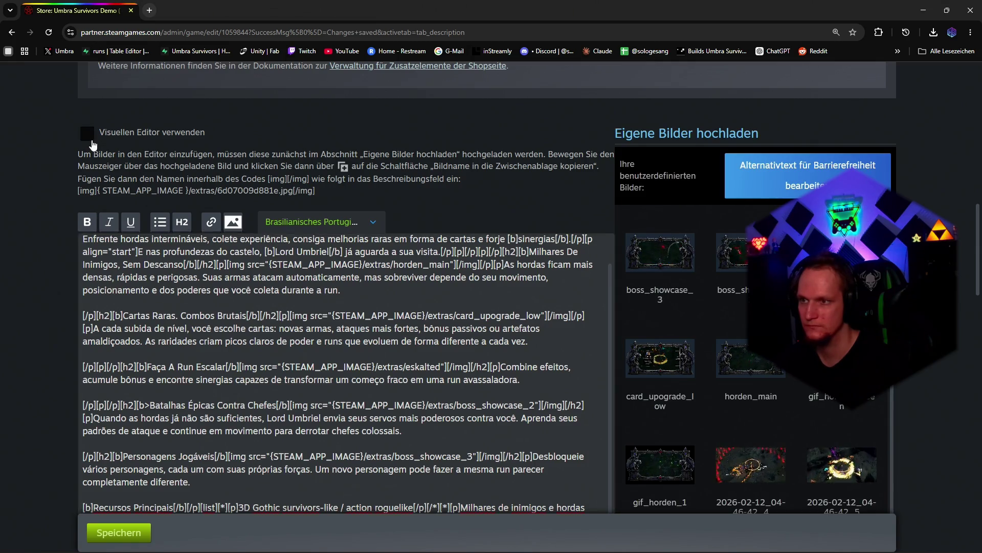
scroll(357, 316, "up", 2)
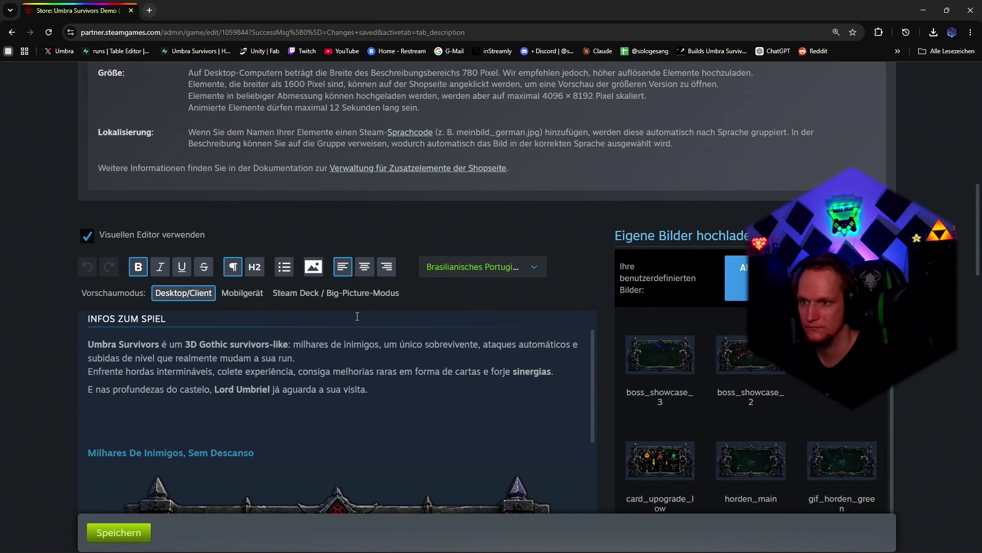
scroll(357, 316, "down", 2)
Step: Select Bulgarisch, paste its Cyrillic BBCode as raw text and render it formatted
left_click(475, 164)
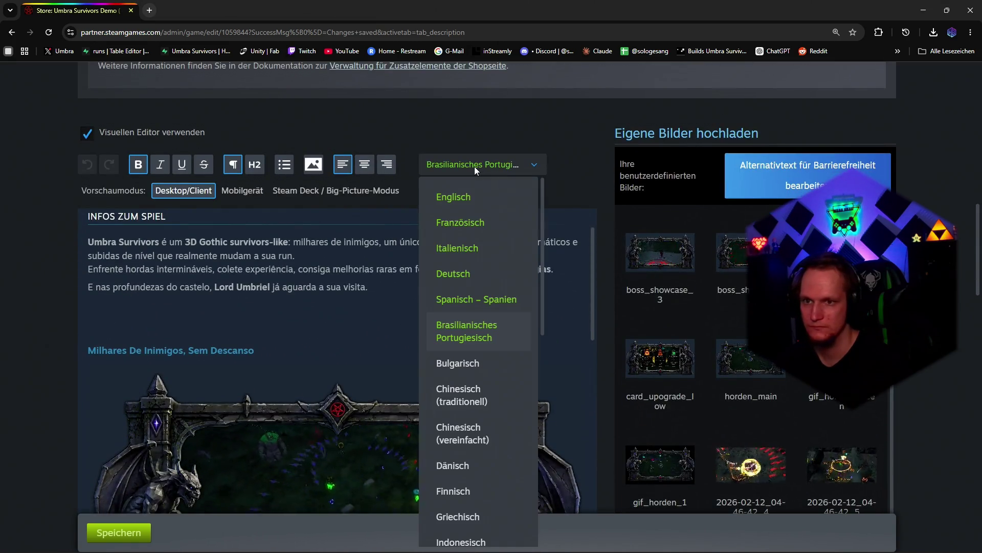
left_click(458, 363)
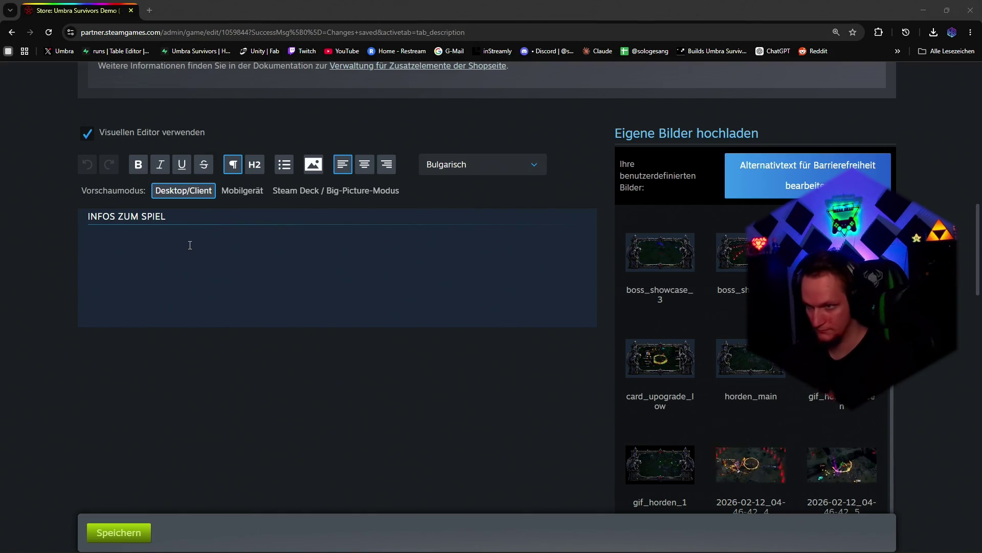
left_click(87, 134)
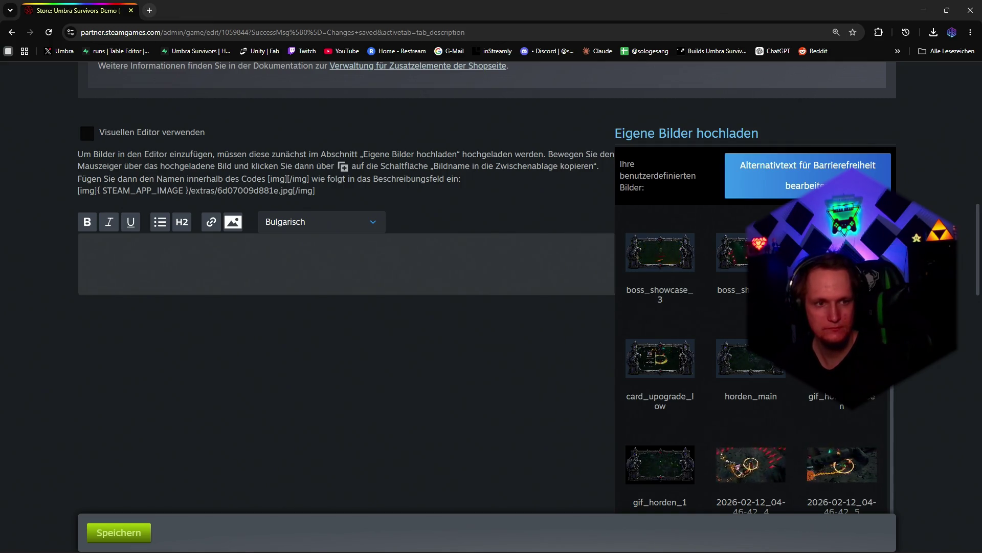
left_click(346, 261)
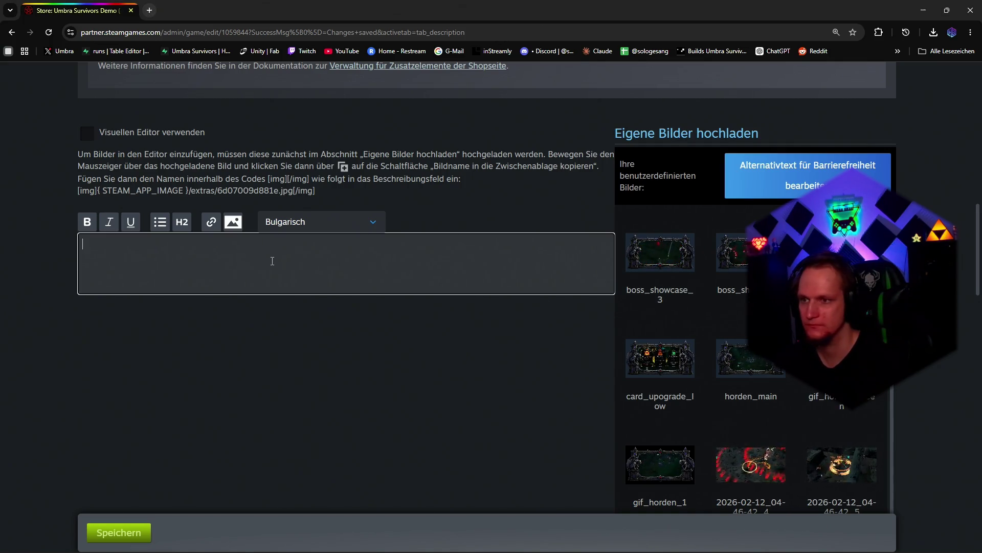
key("ctrl+v")
left_click(87, 132)
scroll(397, 337, "down", 2)
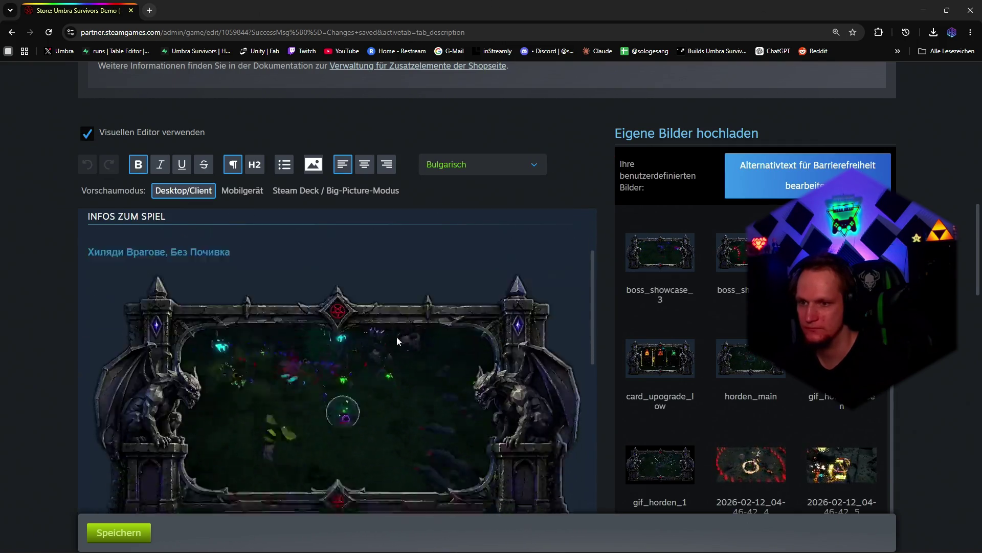
scroll(404, 338, "up", 2)
Step: Take a screen snip of the lower part of the language dropdown
left_click(476, 164)
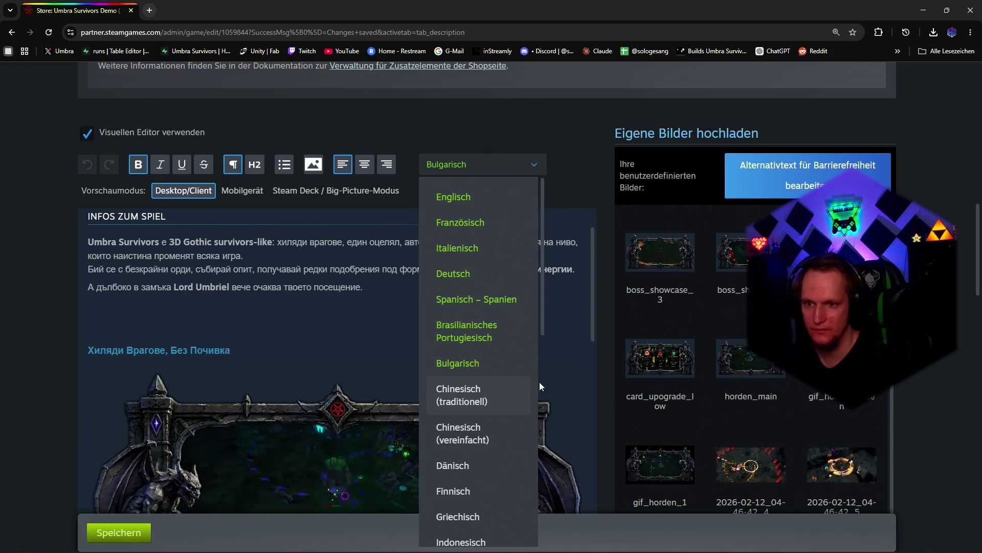
key("super+shift+s")
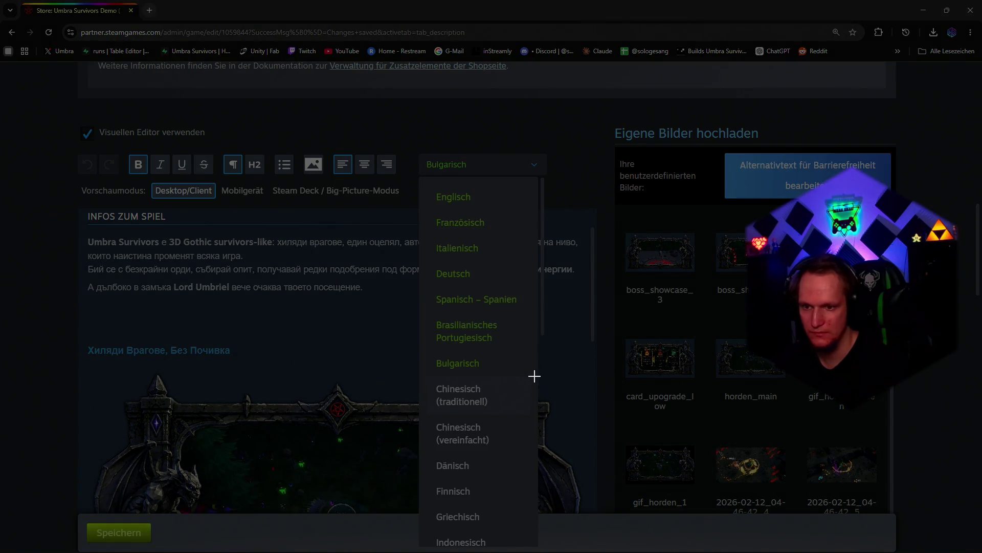
left_click_drag(536, 374, 421, 549)
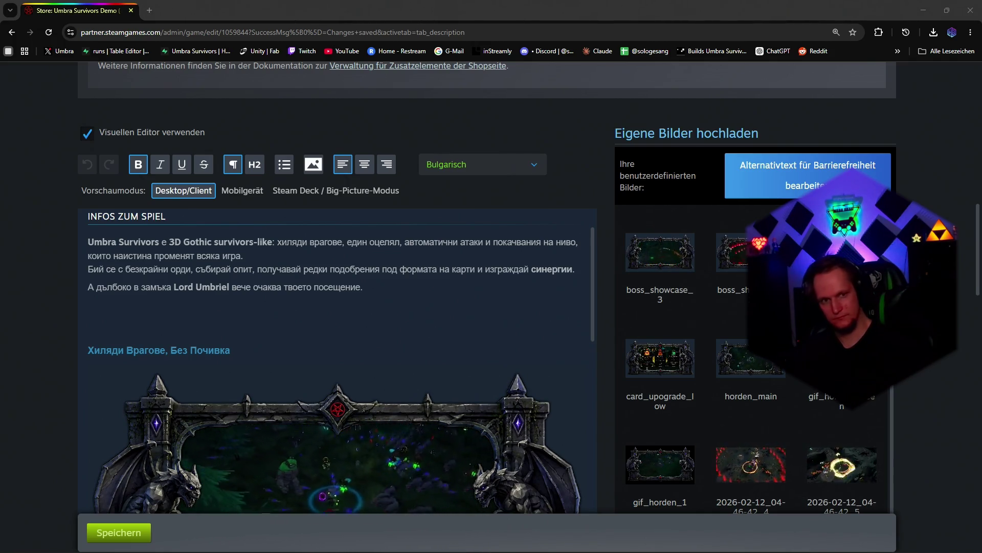
left_click(487, 164)
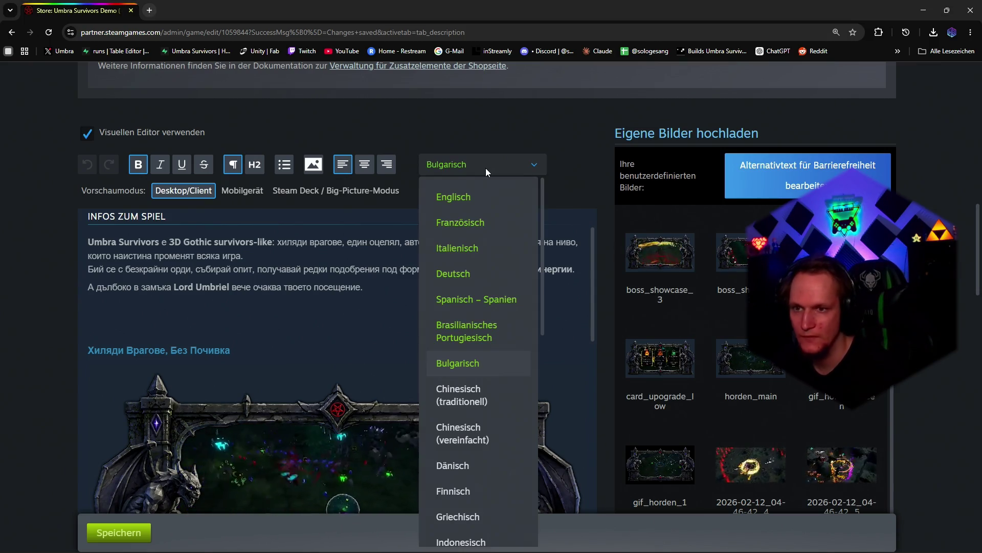
Step: Paste the Traditional Chinese BBCode, render it formatted, then select 'Chinesisch (vereinfacht)'
left_click(461, 395)
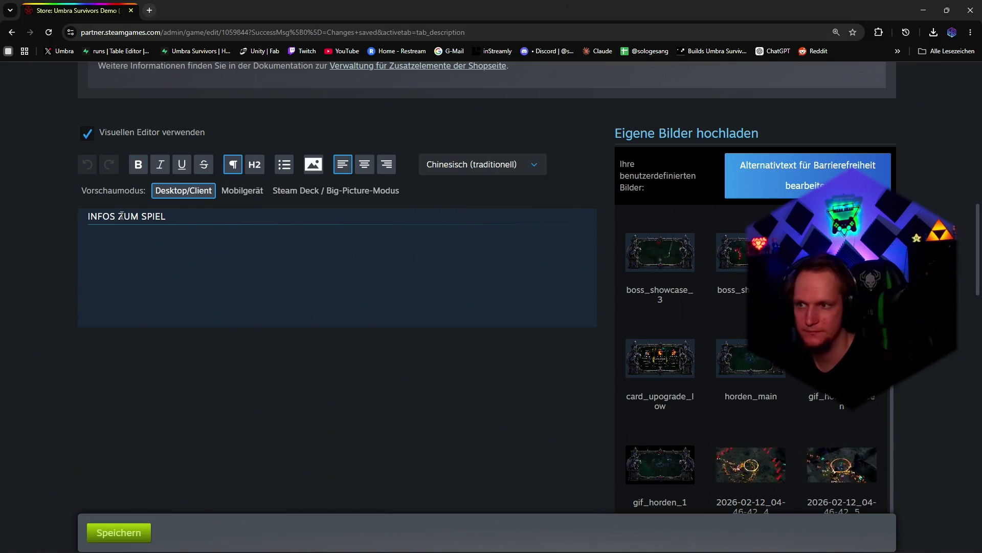
left_click(87, 133)
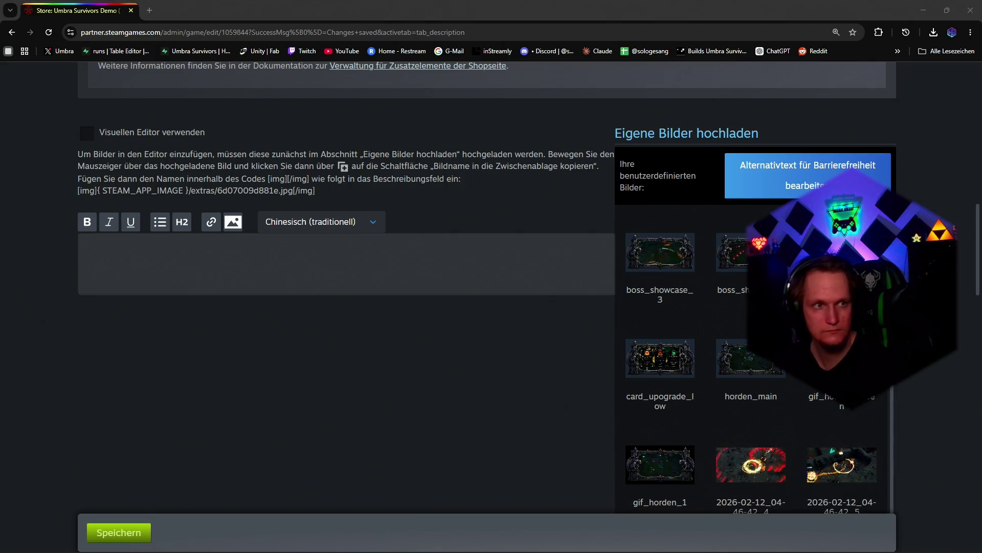
left_click(423, 253)
key("ctrl+v")
left_click(86, 132)
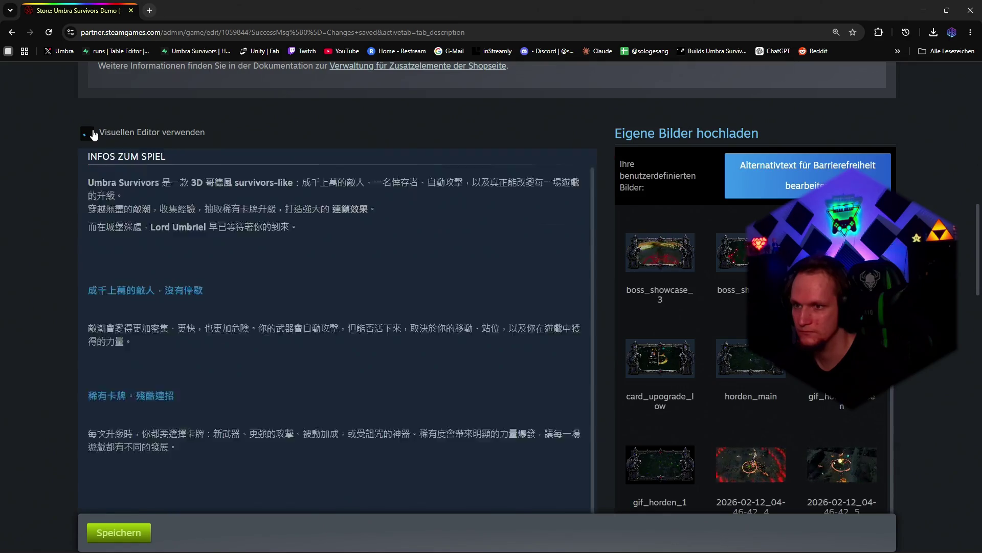
scroll(270, 279, "down", 3)
scroll(270, 279, "down", 3)
scroll(270, 278, "down", 3)
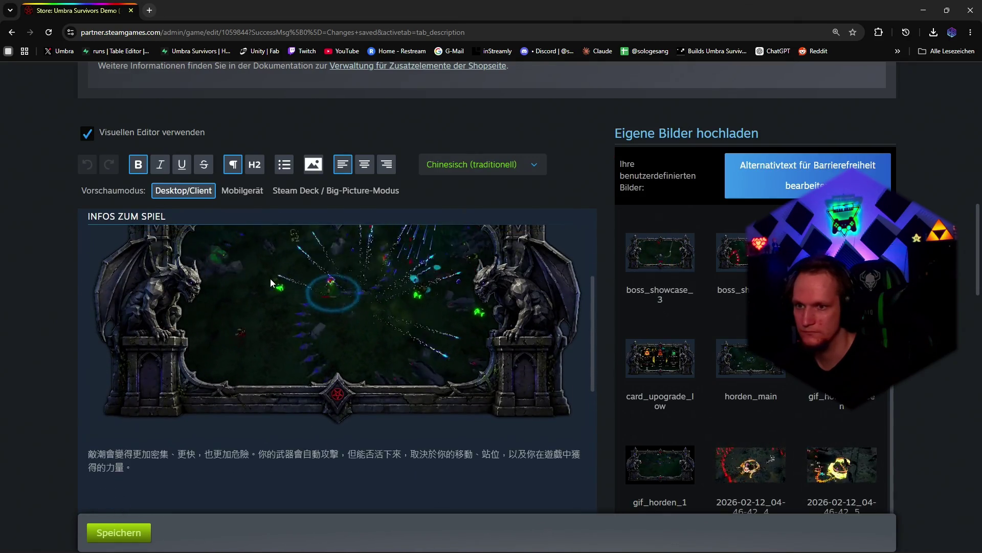
scroll(270, 279, "up", 3)
scroll(270, 279, "up", 3)
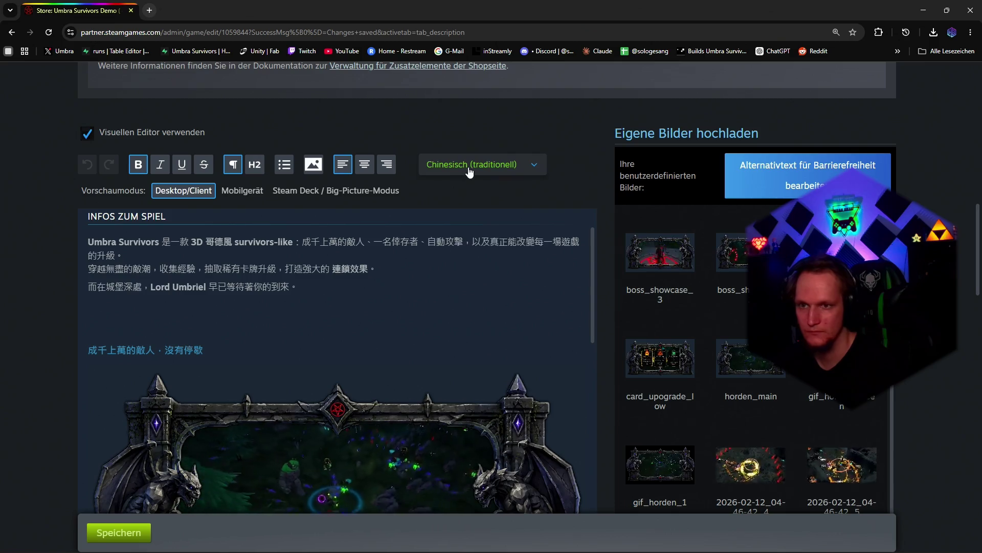
left_click(470, 164)
left_click(472, 426)
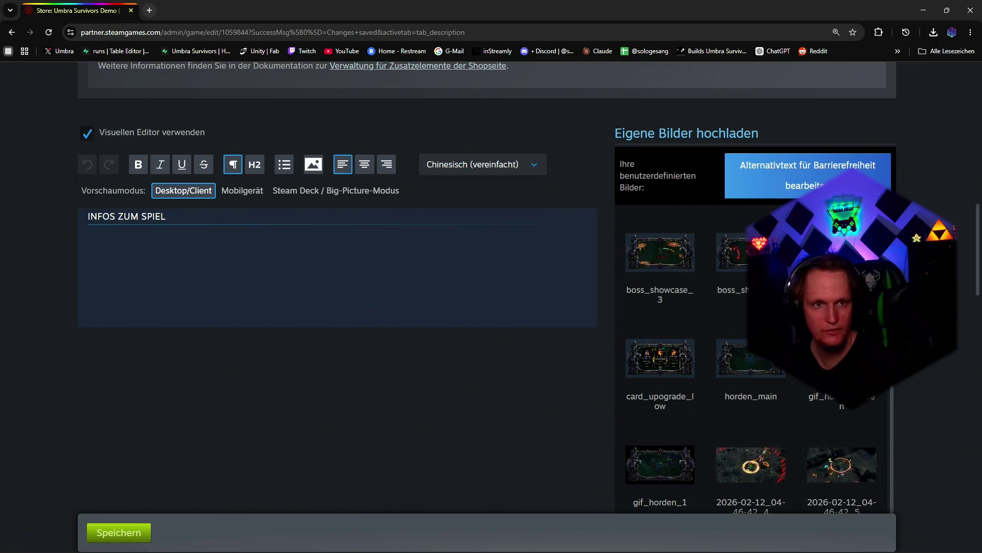
Step: Paste the Simplified Chinese BBCode description in raw mode and preview it rendered
left_click(86, 133)
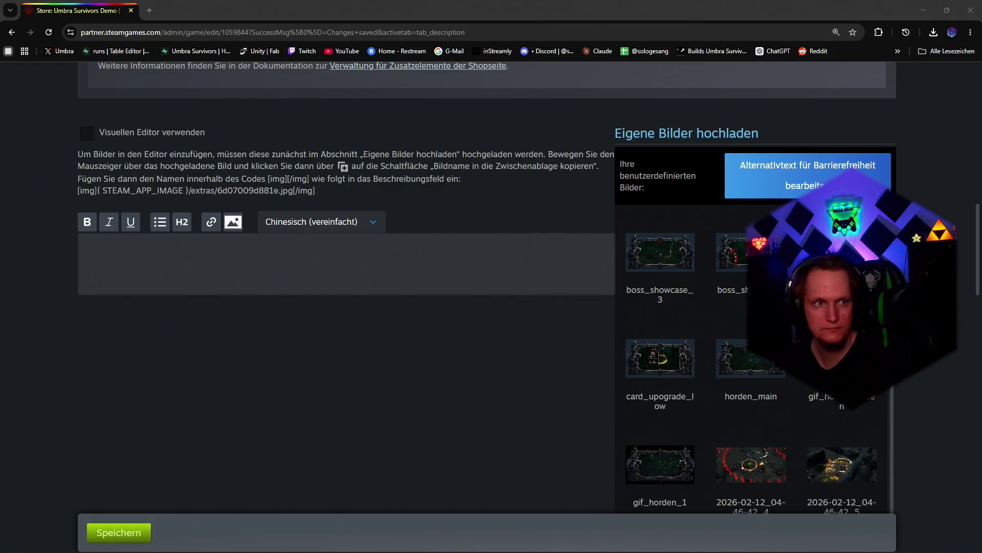
left_click(300, 253)
key("ctrl+v")
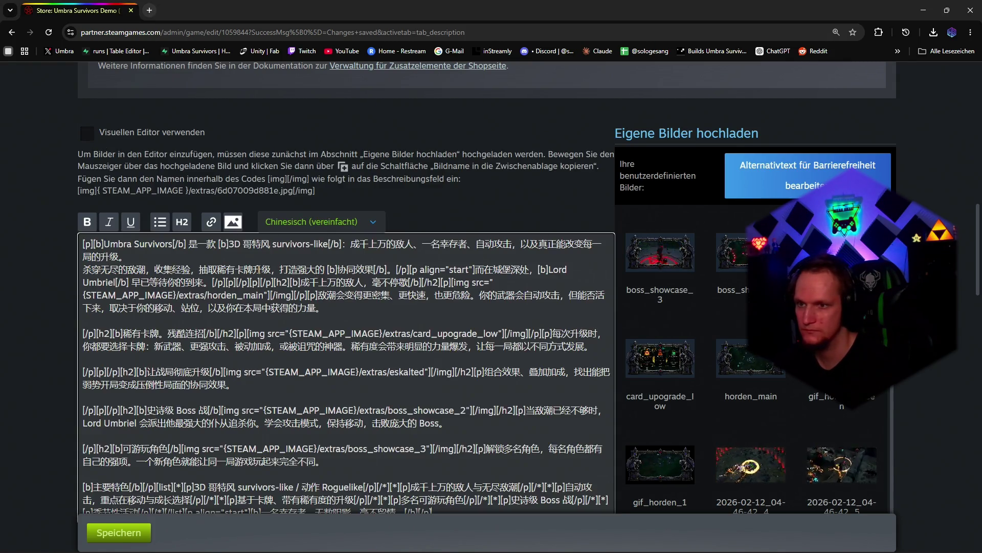
left_click(86, 133)
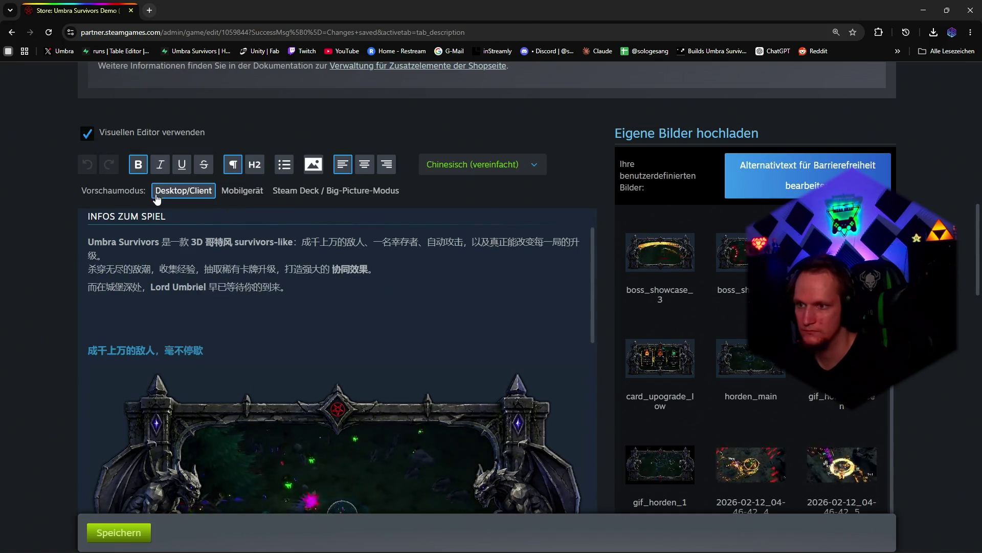
Step: Paste the Danish BBCode description, preview it rendered, and switch to the empty Finnish description
left_click(478, 165)
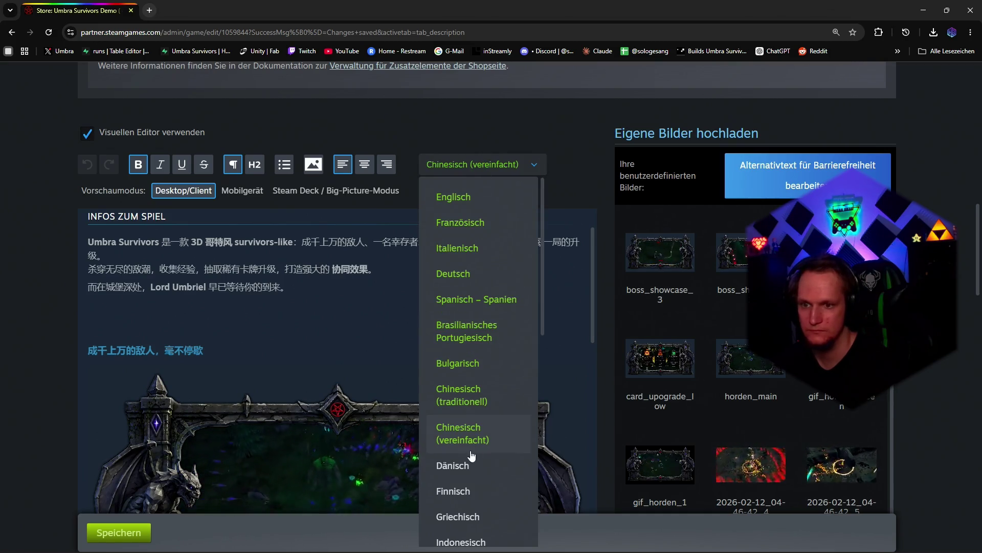
left_click(461, 465)
left_click(86, 133)
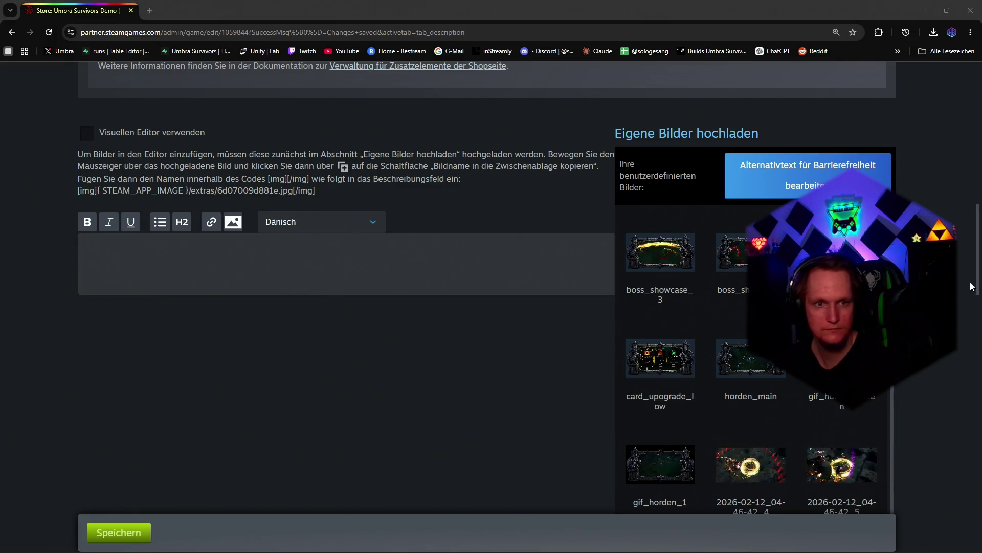
left_click(289, 254)
key("ctrl+v")
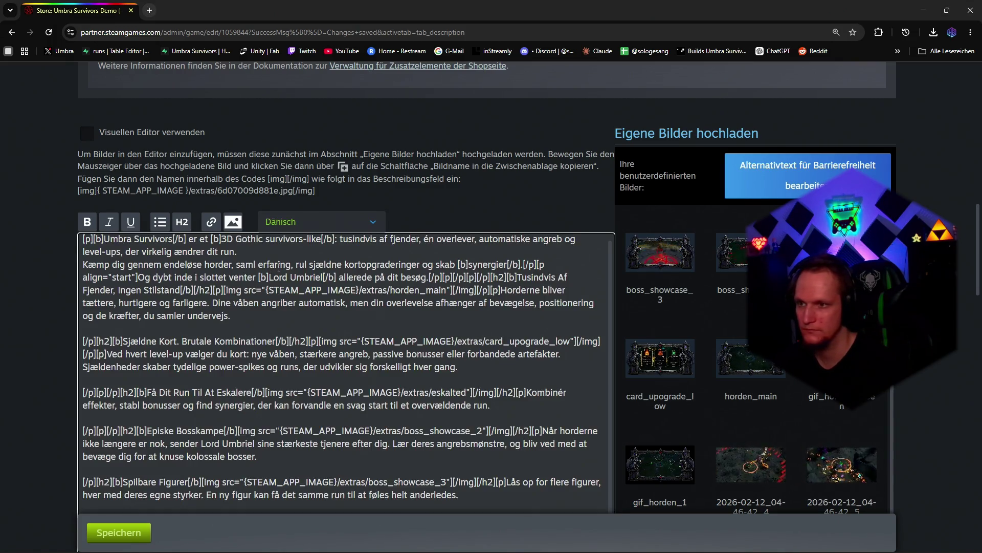
left_click(87, 133)
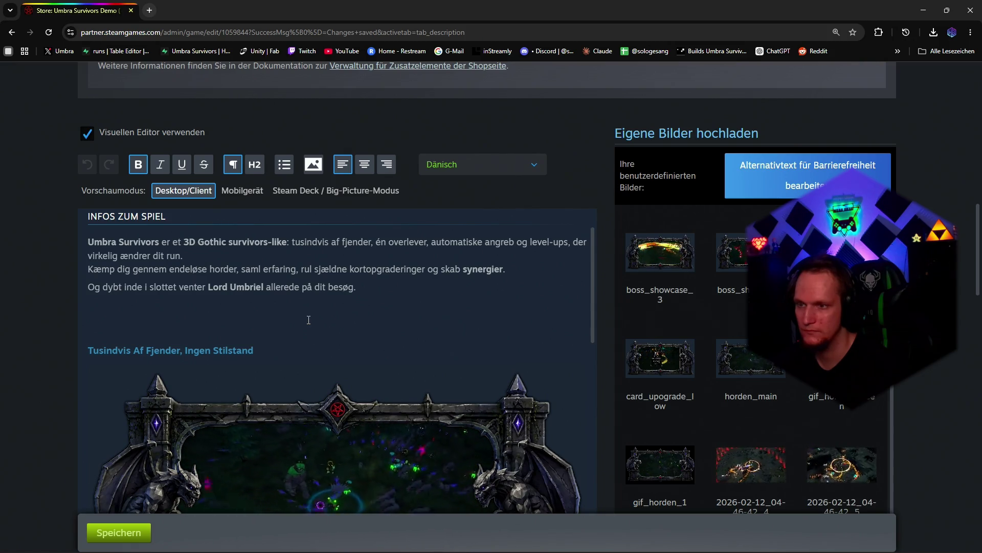
left_click(458, 163)
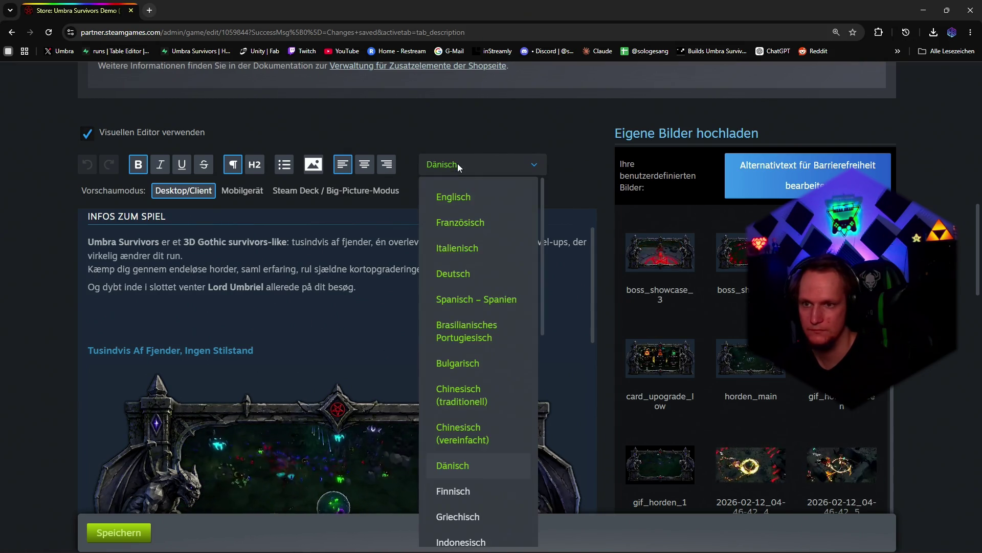
scroll(461, 291, "down", 5)
scroll(469, 292, "down", 4)
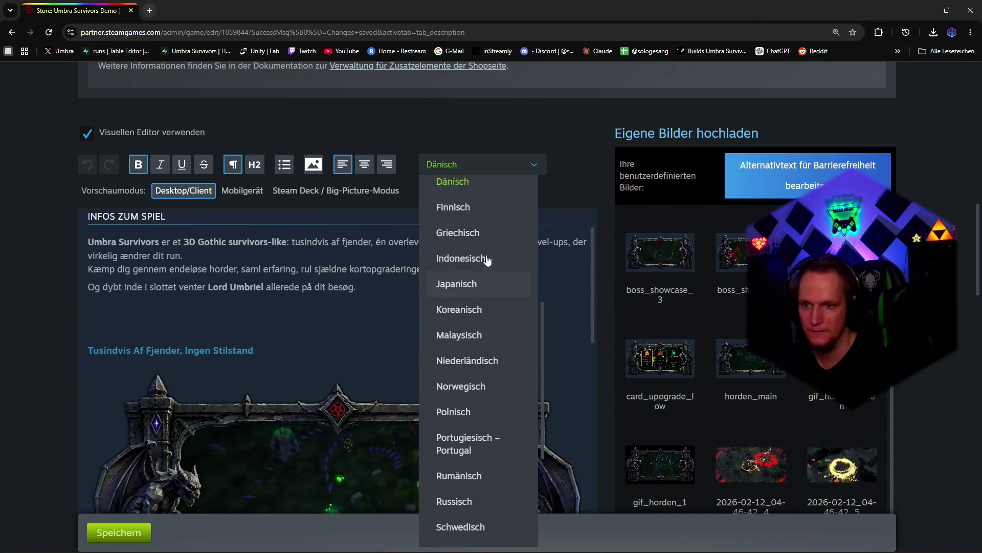
scroll(474, 291, "down", 4)
scroll(474, 292, "up", 4)
scroll(474, 314, "up", 2)
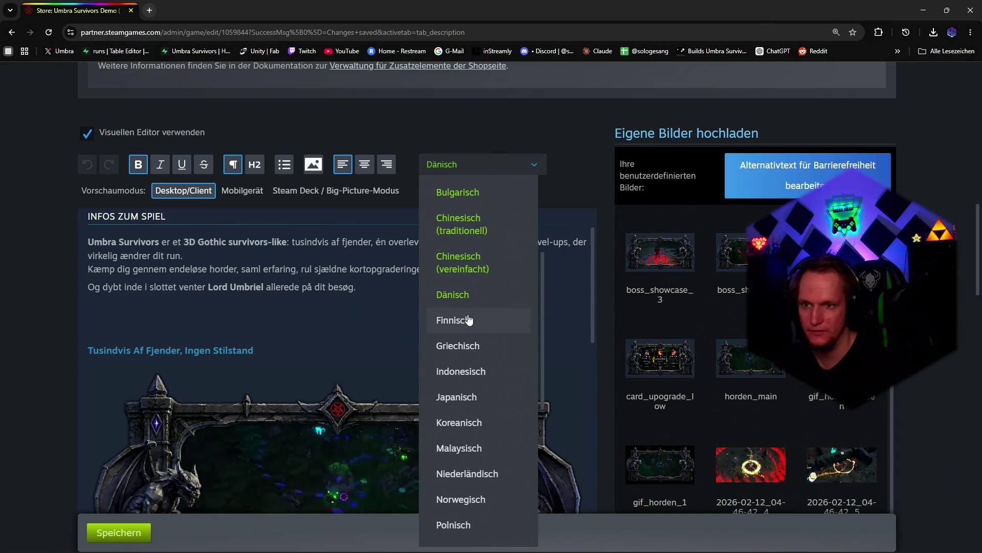
left_click(454, 319)
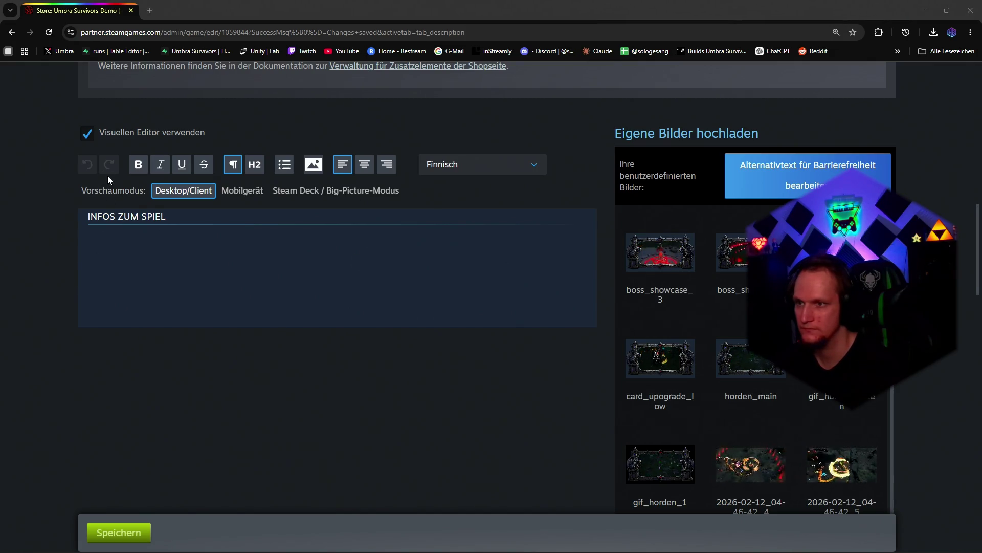
Step: Paste the Finnish BBCode description in raw mode and preview it rendered
left_click(161, 237)
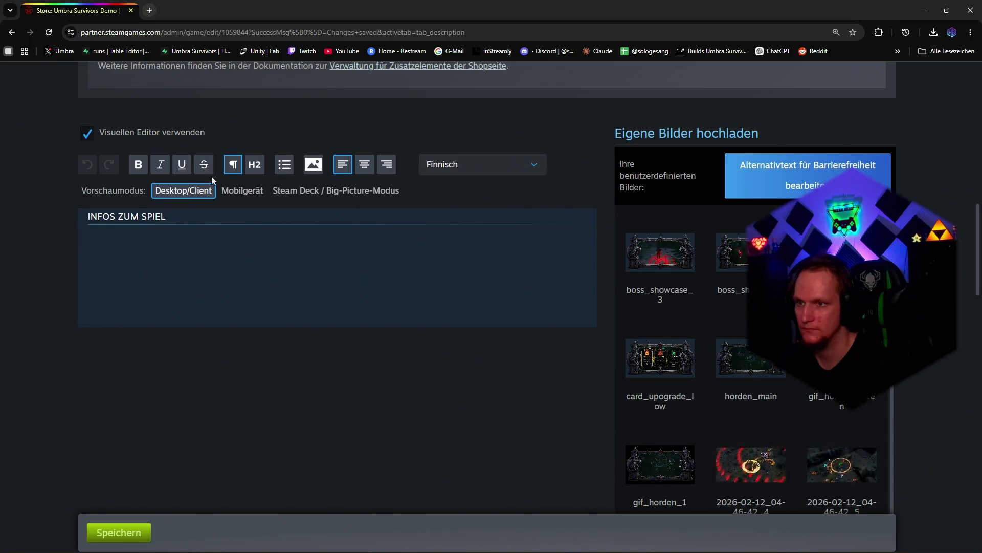
left_click(88, 134)
left_click(131, 257)
key("ctrl+v")
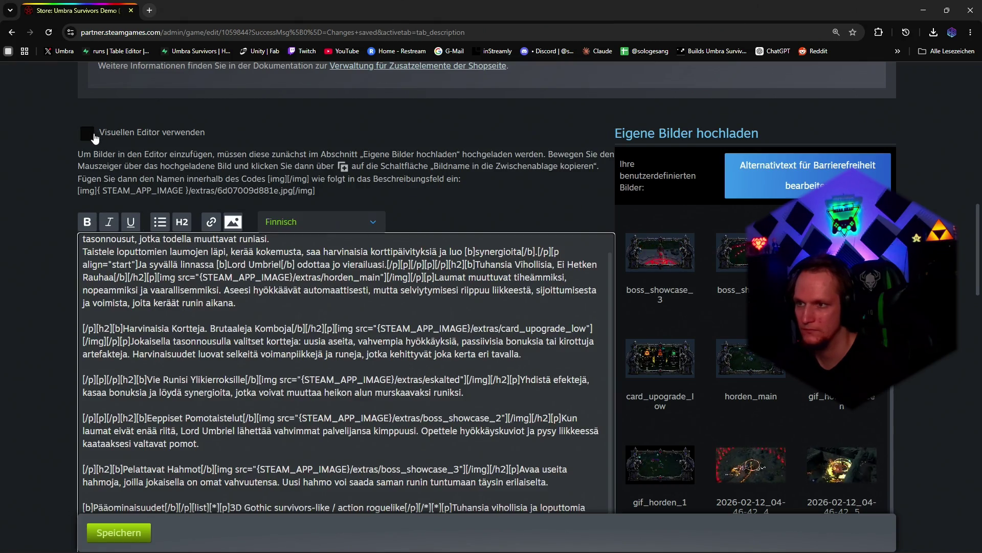
left_click(87, 134)
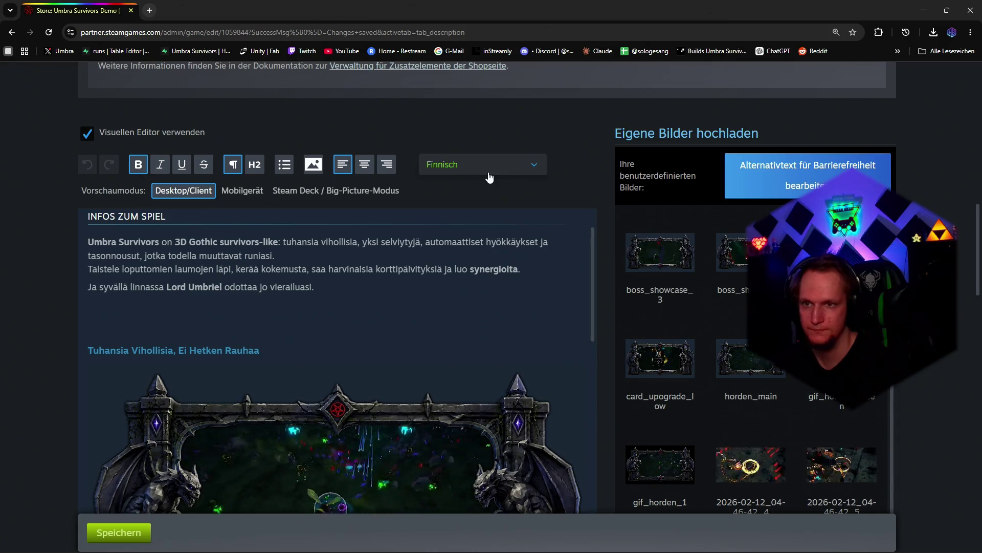
Step: Paste the Greek BBCode description in raw mode, then switch to the empty Indonesian description
left_click(484, 164)
scroll(468, 407, "down", 2)
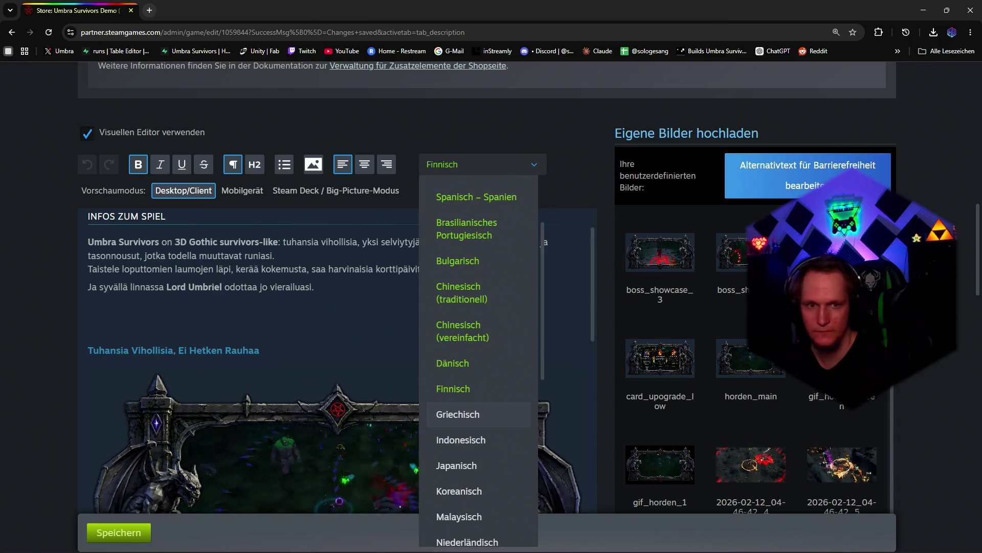
left_click(461, 414)
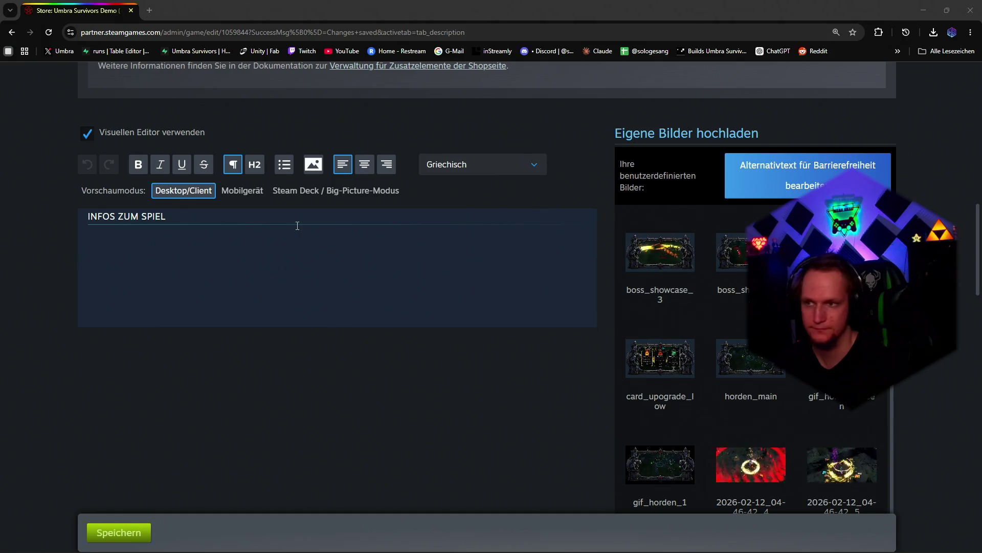
left_click(88, 133)
left_click(308, 261)
key("ctrl+v")
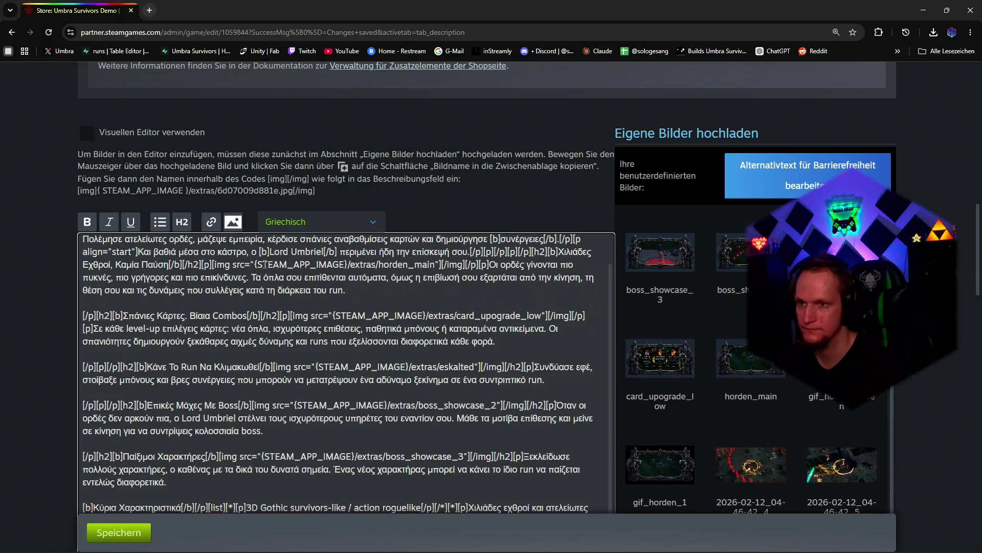
left_click(306, 223)
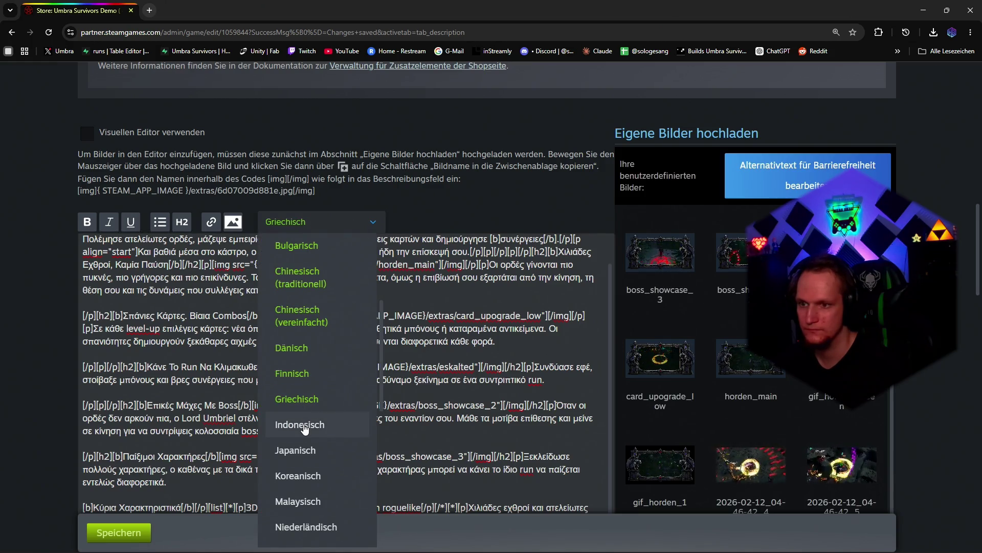
left_click(305, 427)
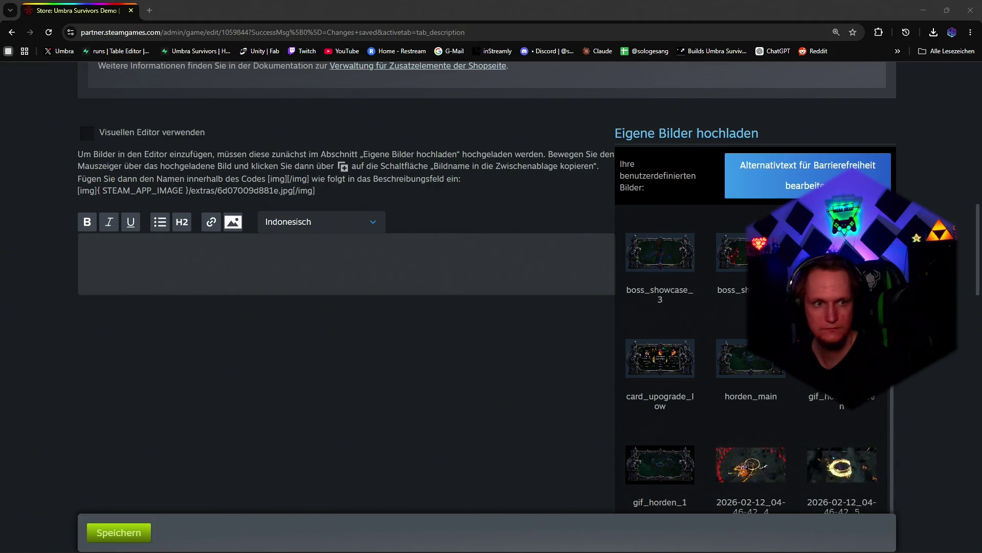
Step: Paste the Indonesian BBCode description into its raw text field
left_click(341, 261)
key("ctrl+v")
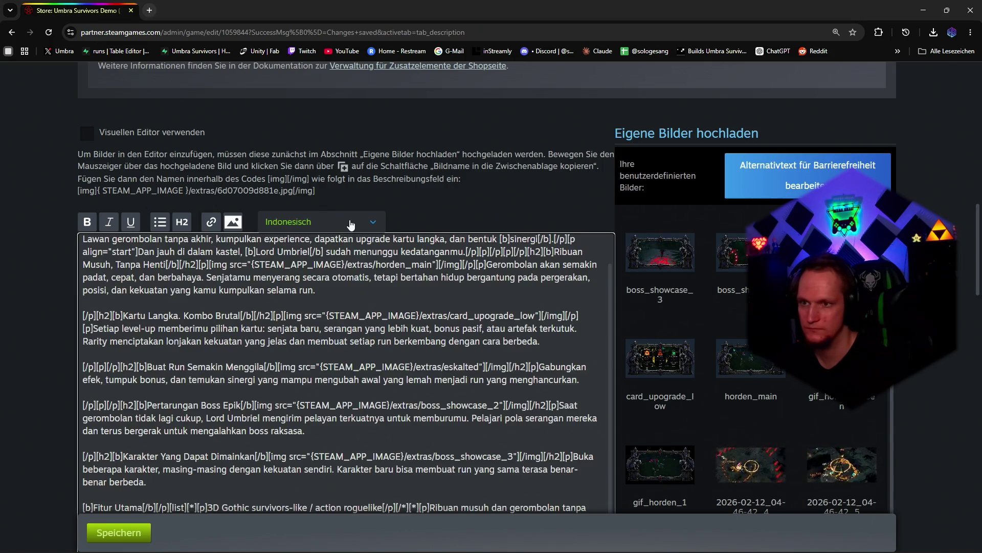
left_click(351, 224)
scroll(362, 302, "down", 3)
scroll(354, 307, "up", 1)
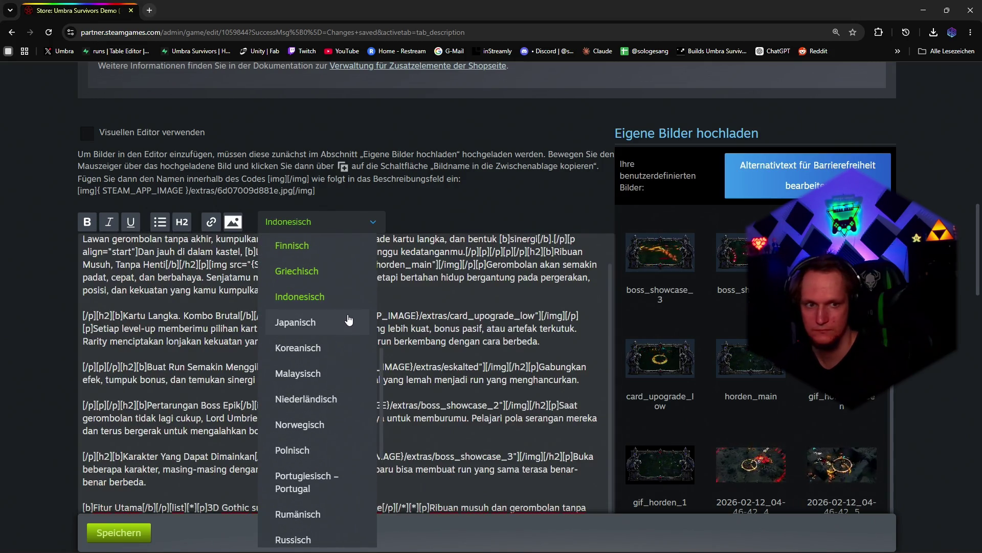
left_click(238, 350)
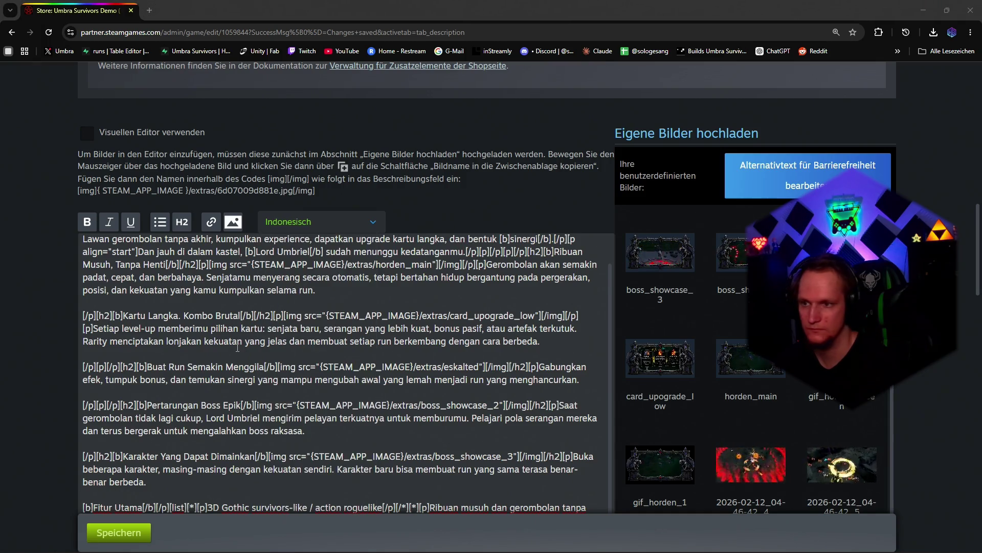
key("ctrl+a")
left_click(238, 350)
Step: Screenshot the language list from Japanisch to Russisch and switch to the Japanese description
left_click(316, 221)
scroll(318, 330, "up", 1)
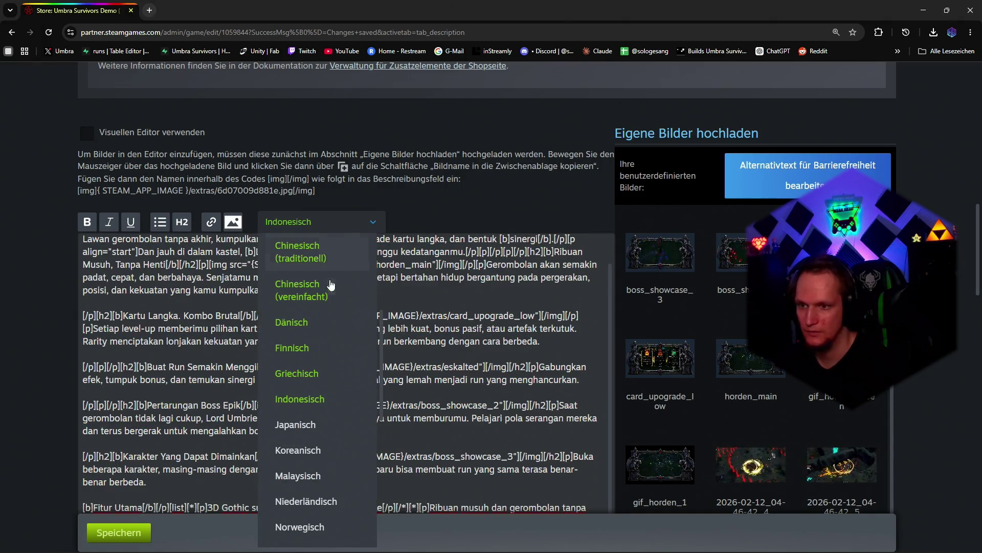
scroll(323, 354, "down", 1)
scroll(322, 355, "down", 3)
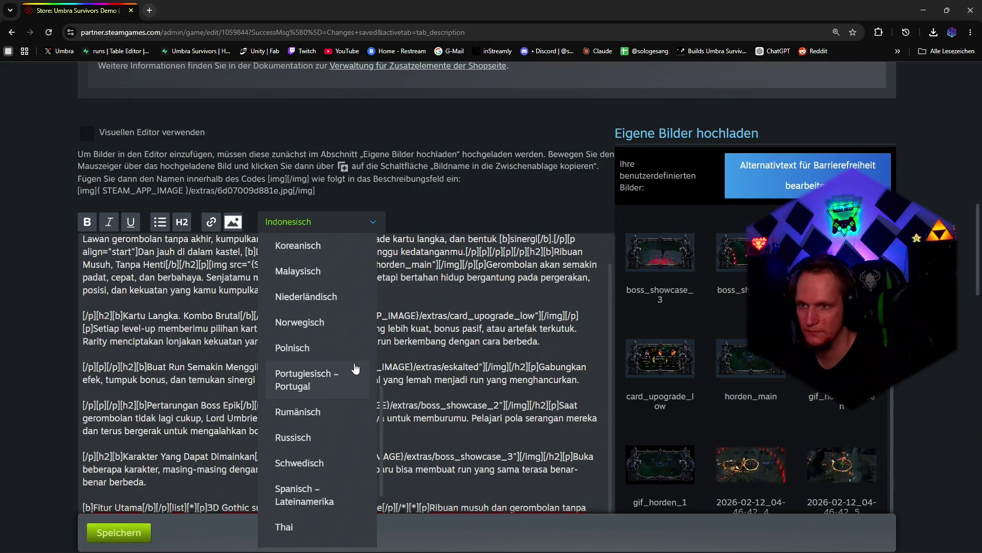
scroll(355, 361, "up", 2)
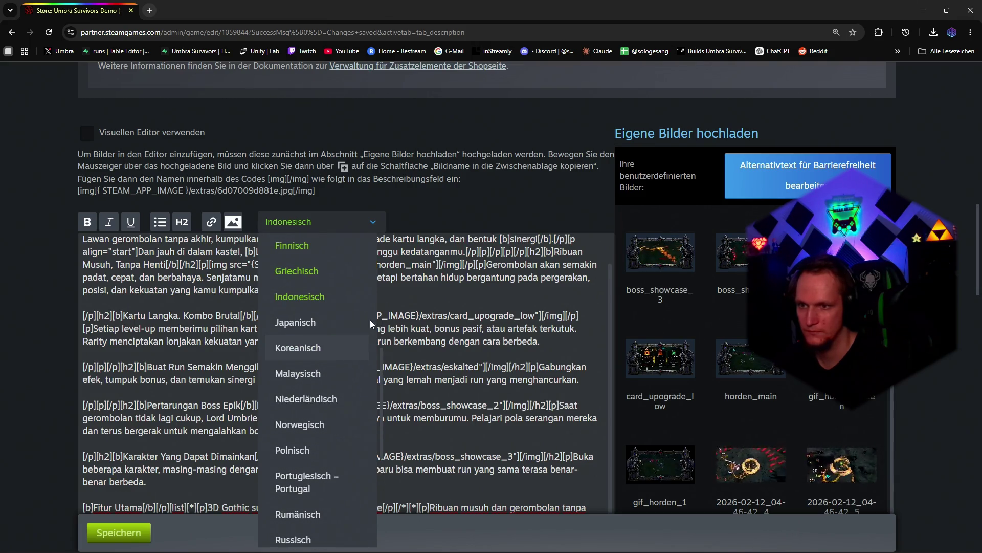
key("super+shift+s")
mouse_move(264, 314)
left_mouse_down()
mouse_move(358, 549)
mouse_move(373, 548)
left_mouse_up()
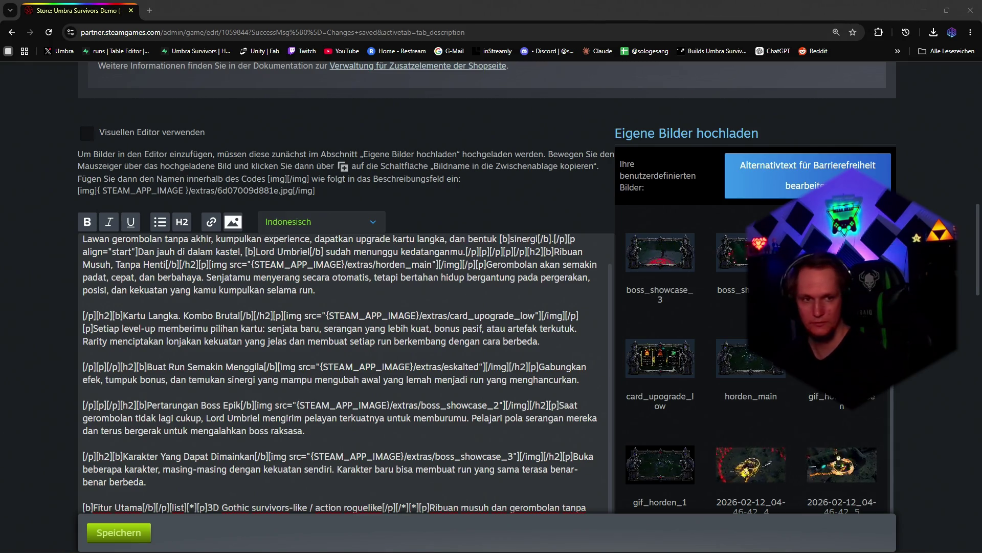
left_click(319, 221)
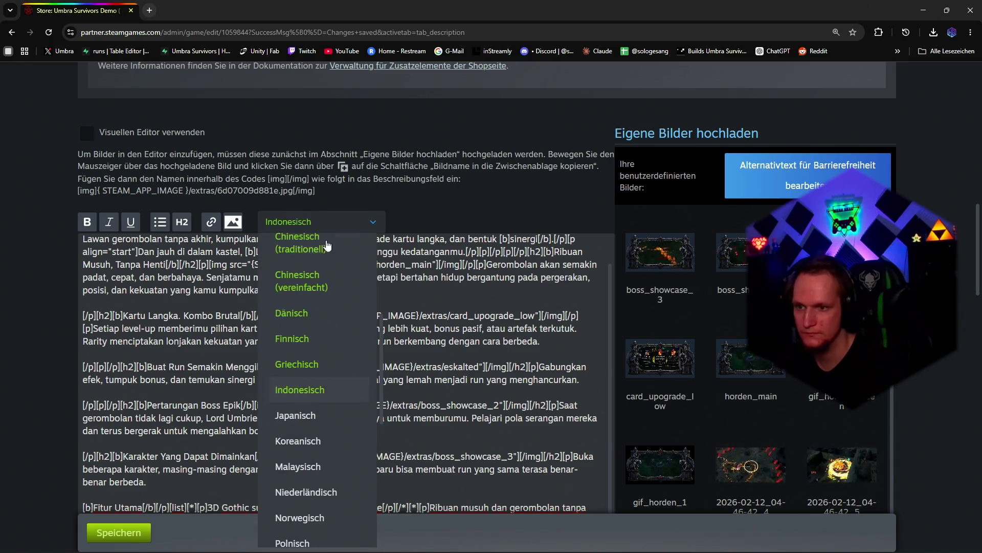
left_click(302, 426)
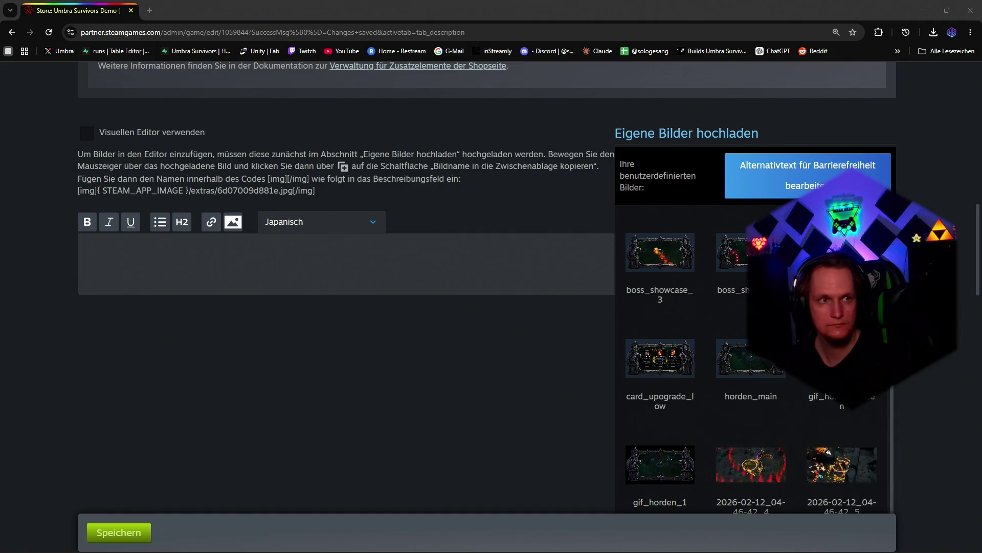
Step: Paste the Japanese and Korean BBCode descriptions, then switch to the Malay description
left_click(283, 269)
key("ctrl+v")
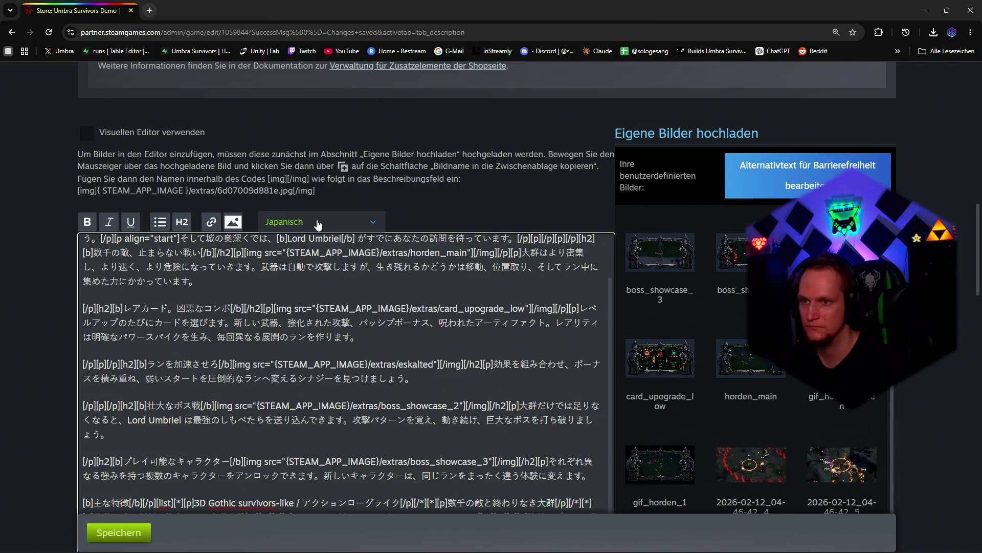
left_click(329, 221)
left_click(298, 415)
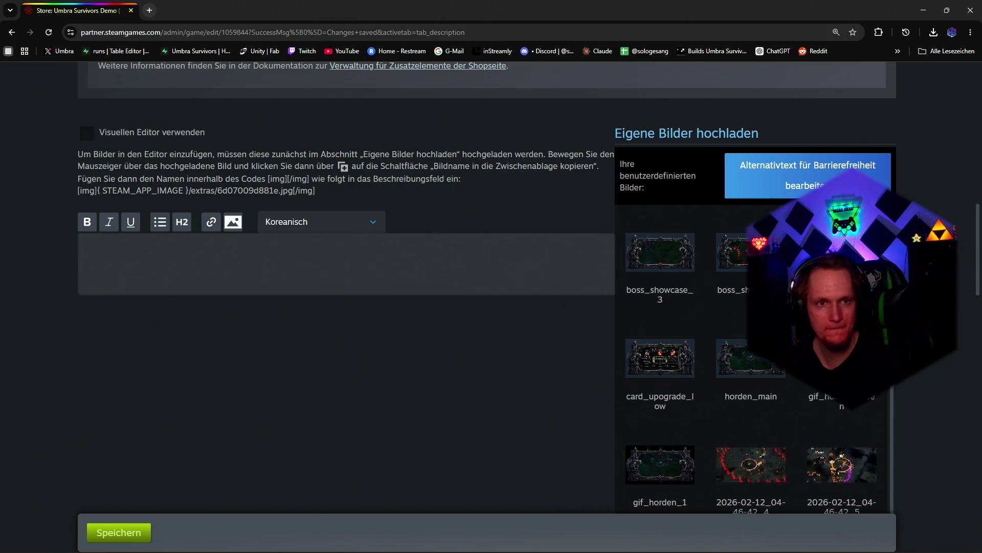
left_click(292, 261)
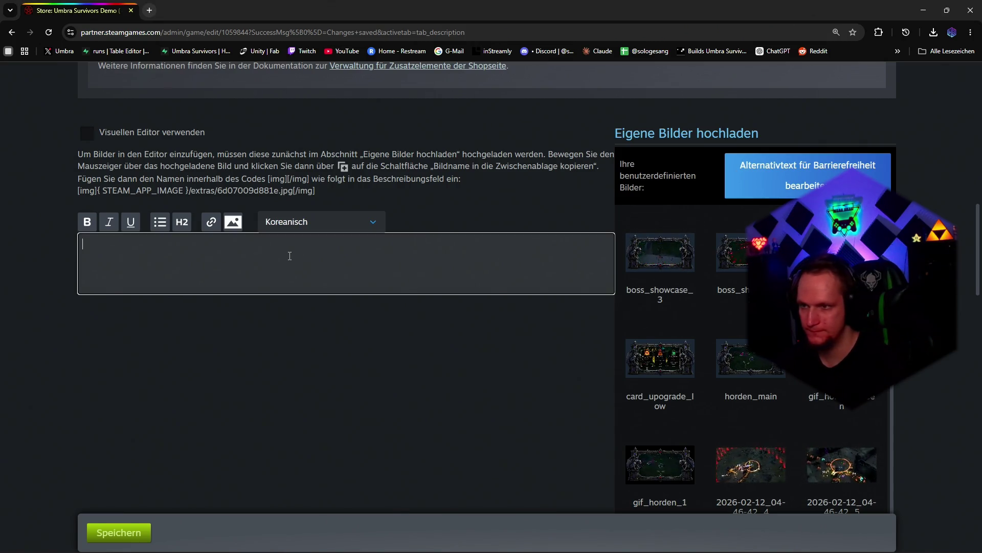
key("ctrl+v")
left_click(313, 221)
left_click(296, 438)
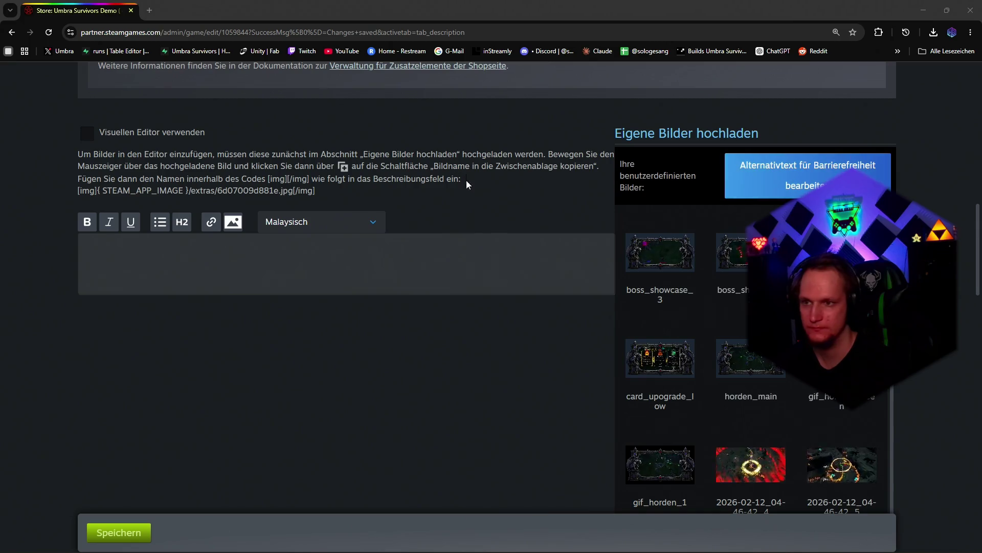
Step: Paste the Malay and Dutch BBCode descriptions, then switch to the Norwegian description
left_click(303, 261)
key("ctrl+v")
left_click(322, 222)
scroll(327, 346, "down", 2)
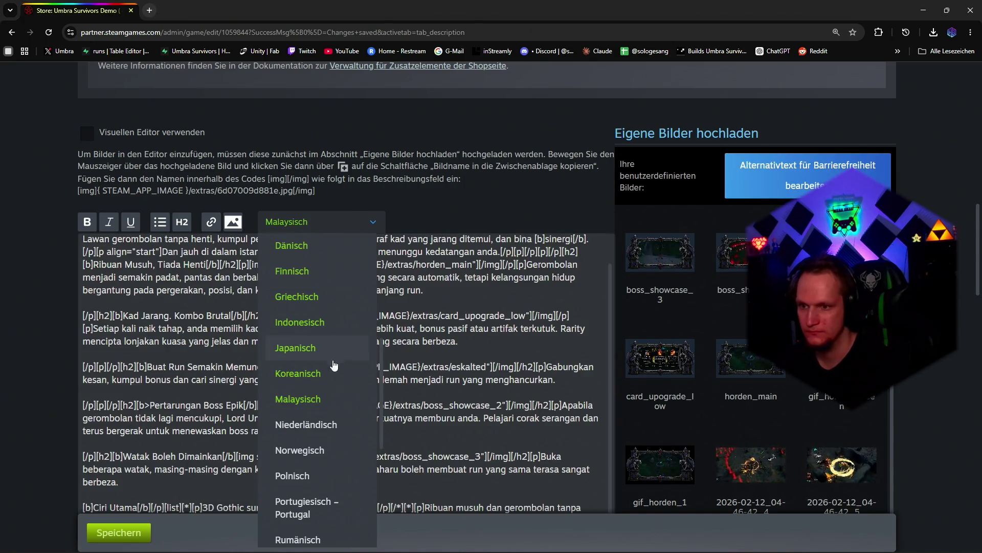
left_click(324, 428)
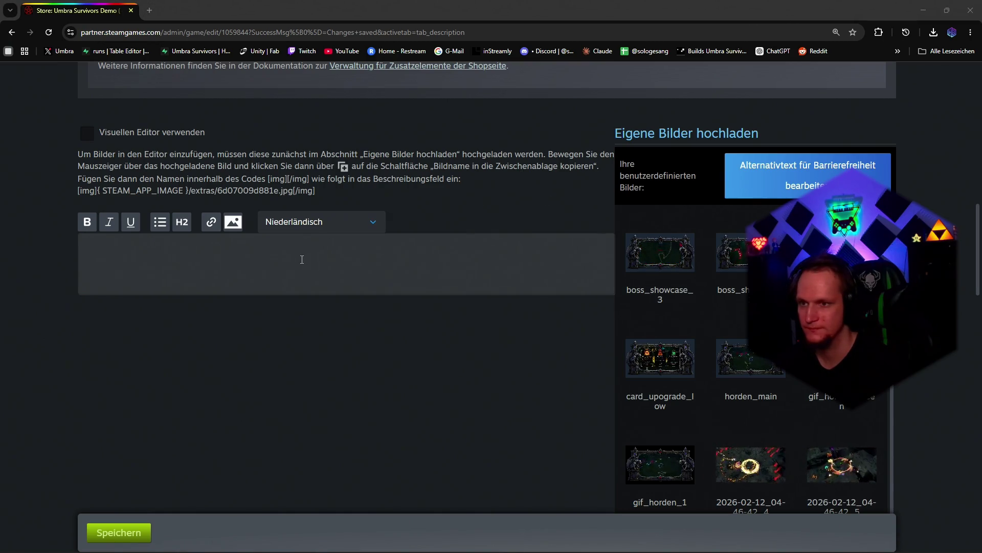
left_click(293, 253)
key("ctrl+v")
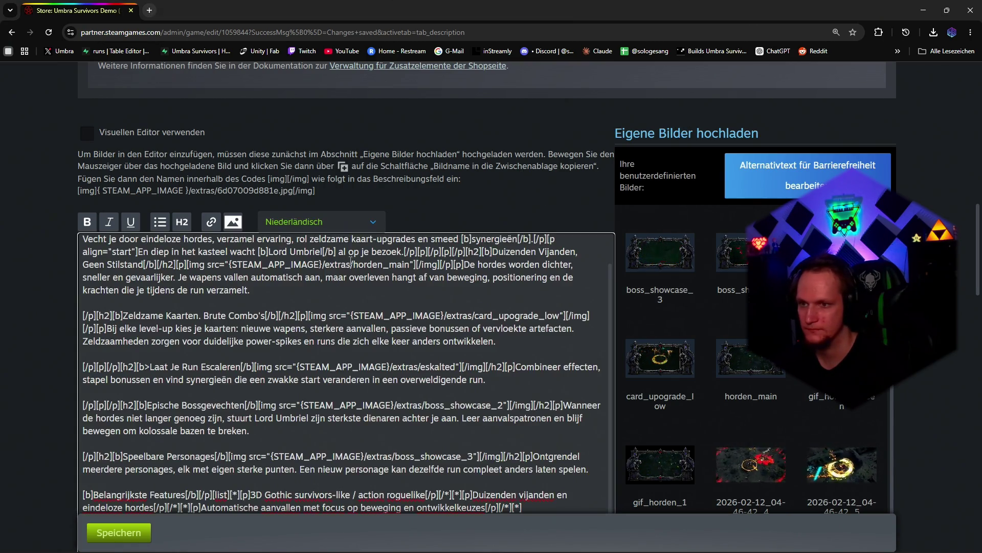
left_click(336, 222)
left_click(319, 415)
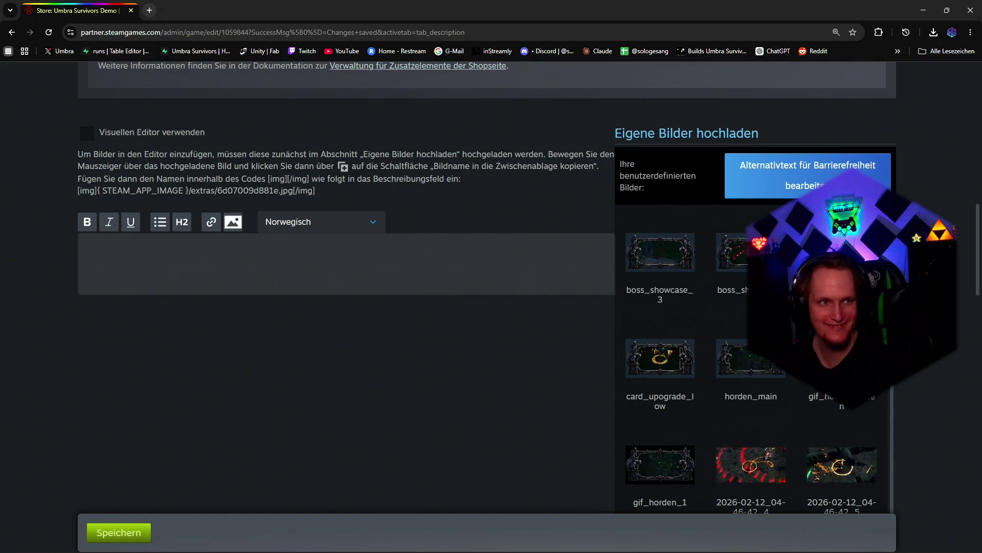
Step: Paste the Norwegian BBCode description and switch to the empty Polish one
left_click(223, 261)
key("ctrl+v")
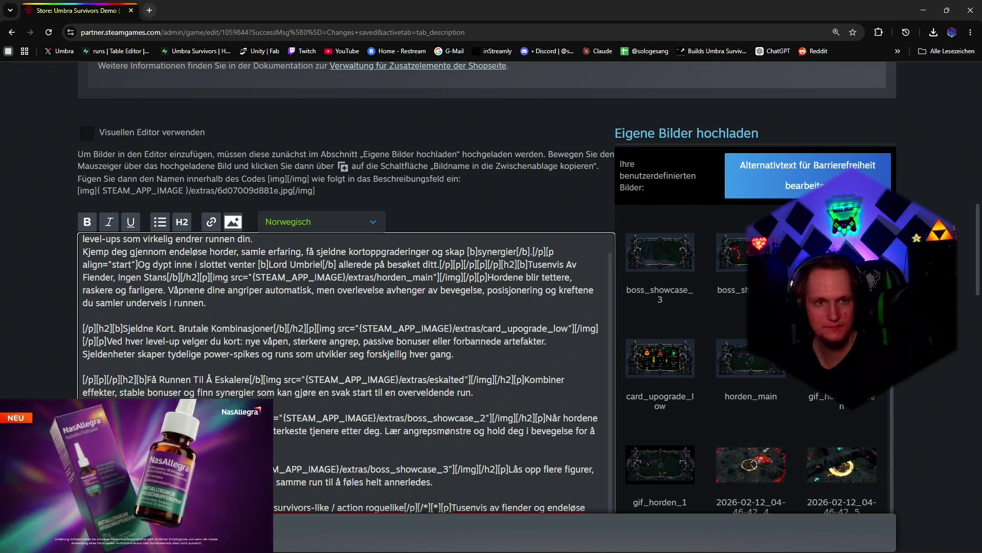
left_click(321, 221)
left_click(291, 422)
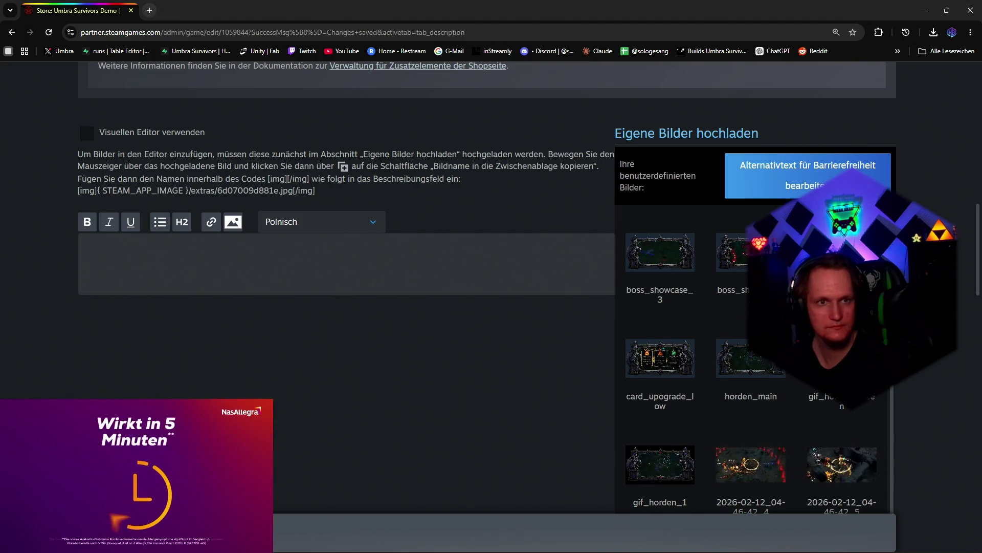
Step: Paste the Polish and Portuguese – Portugal BBCode descriptions, then switch to Romanian
left_click(323, 267)
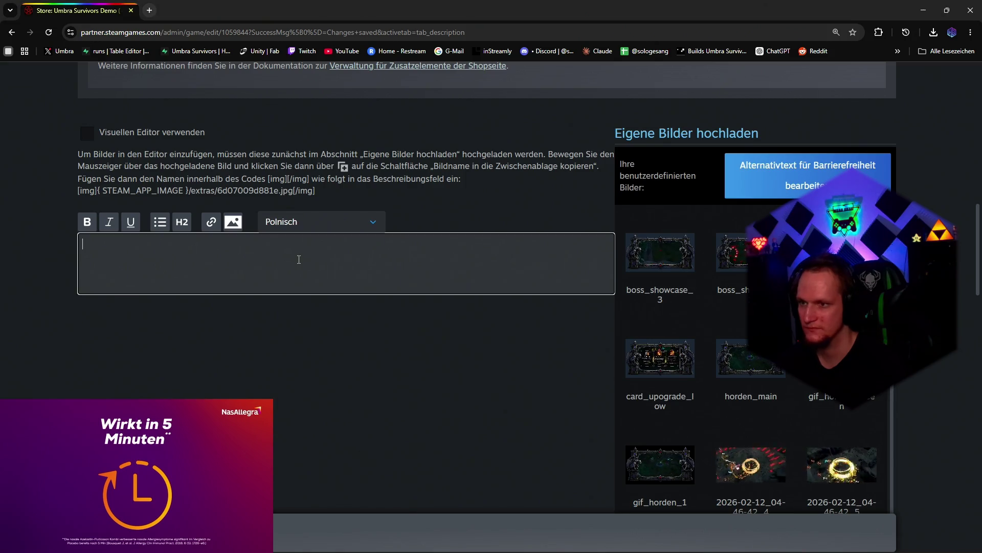
key("ctrl+v")
scroll(314, 275, "up", 3)
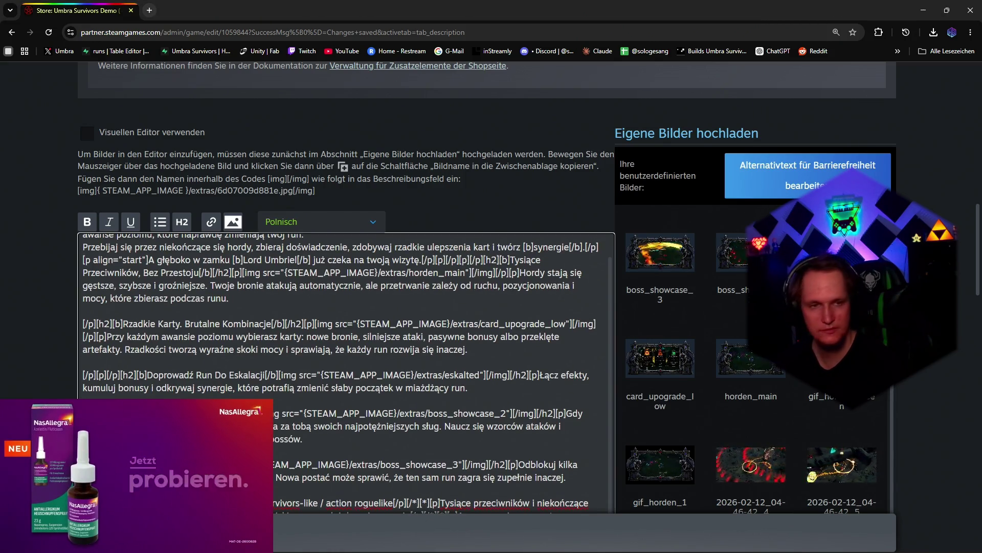
left_click(283, 223)
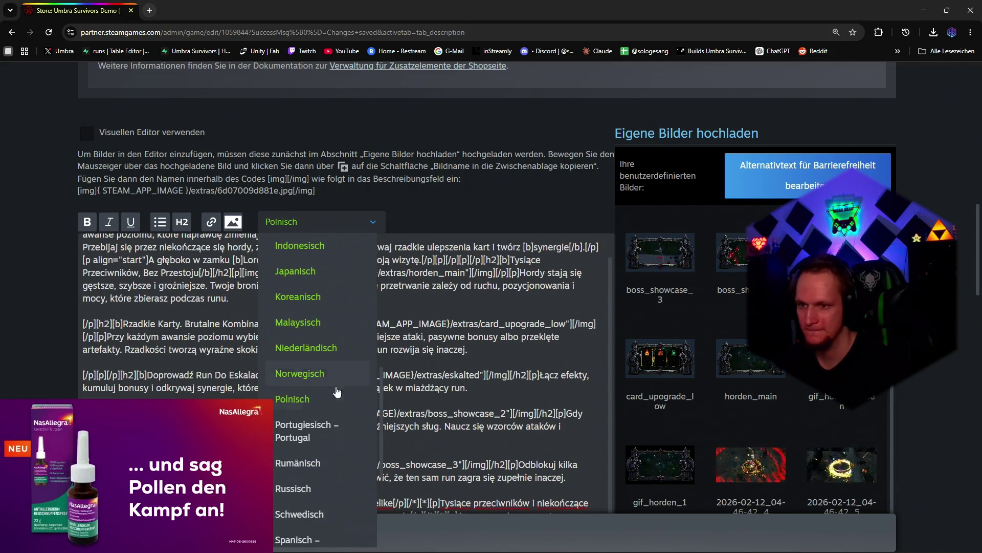
left_click(317, 442)
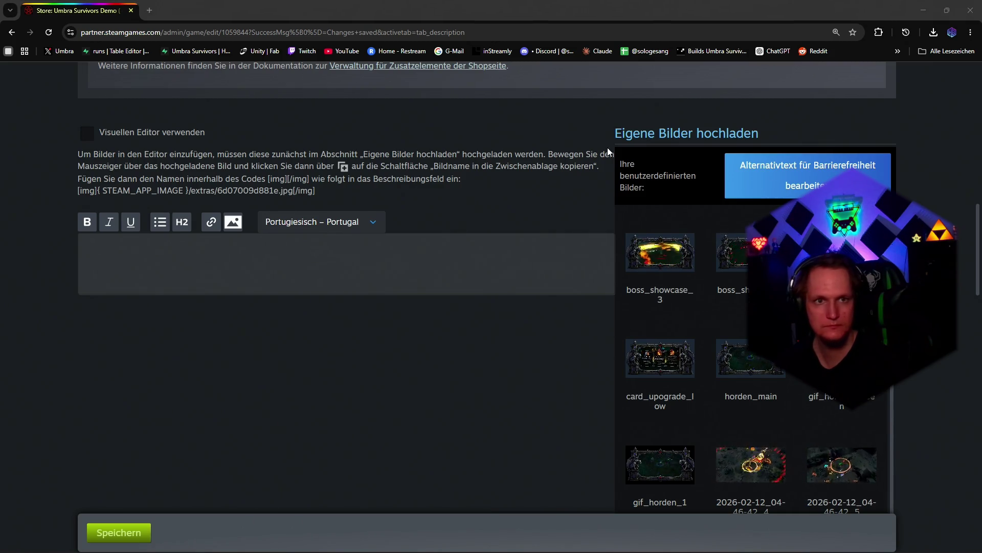
left_click(346, 261)
key("ctrl+v")
left_click(332, 221)
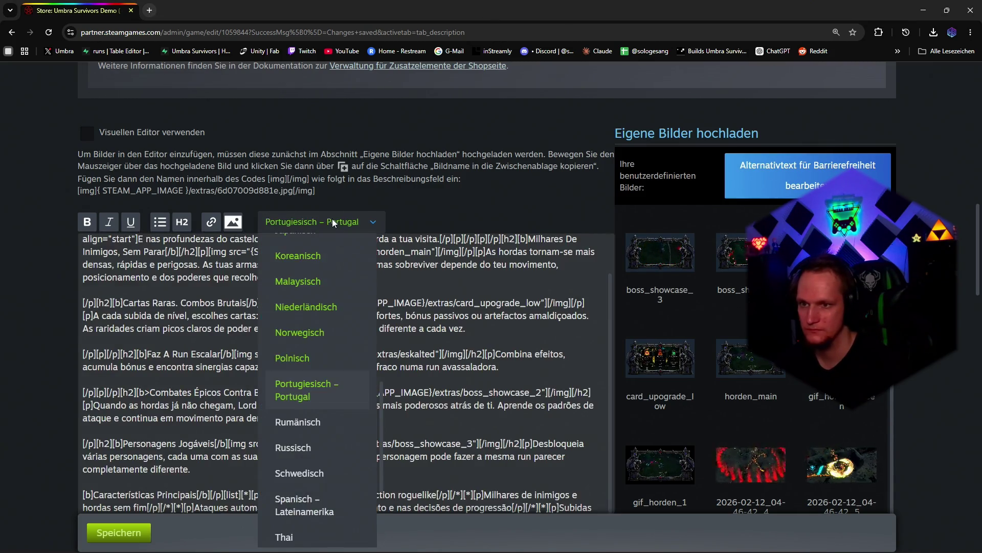
scroll(315, 346, "up", 1)
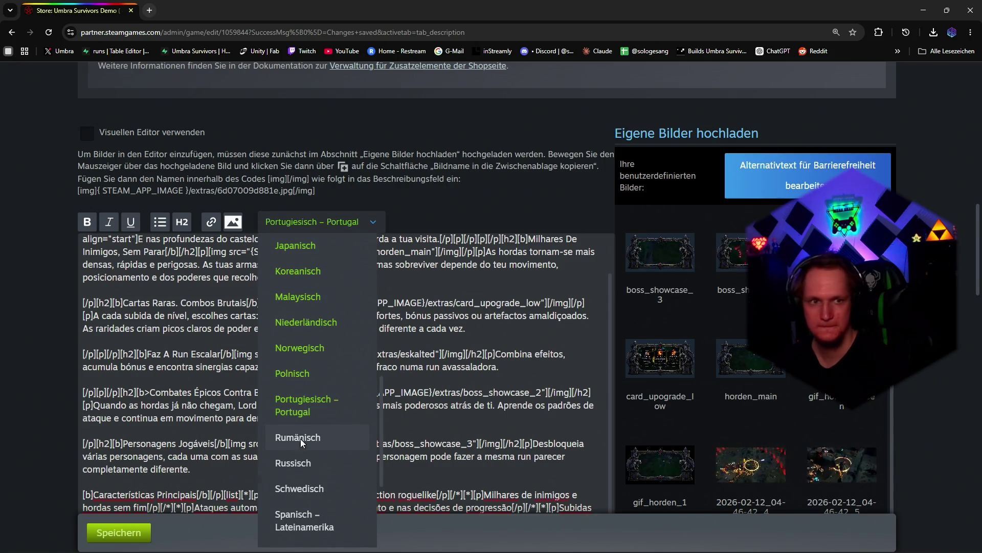
left_click(301, 438)
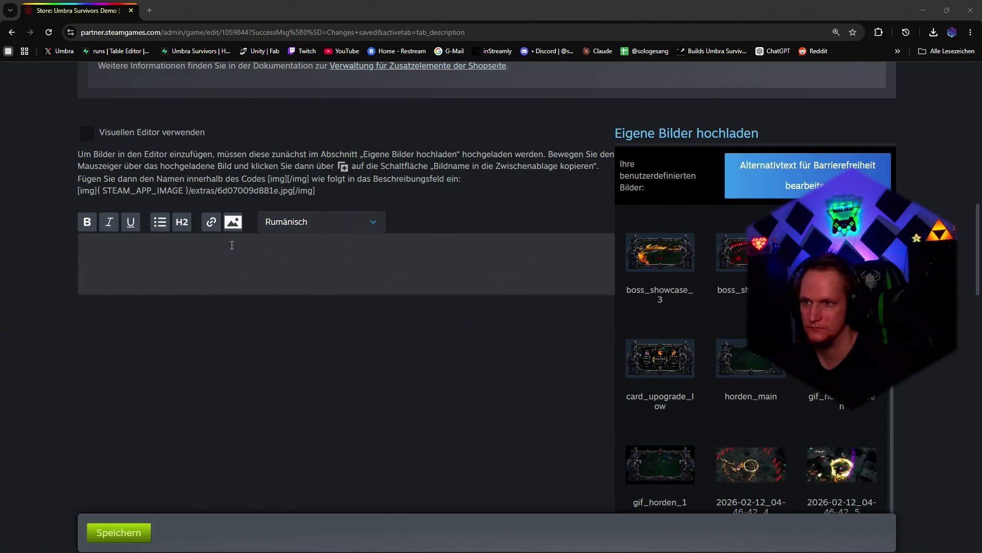
Step: Paste the Romanian and Russian BBCode descriptions into their raw fields
left_click(296, 254)
key("ctrl+v")
left_click(308, 222)
left_click(300, 414)
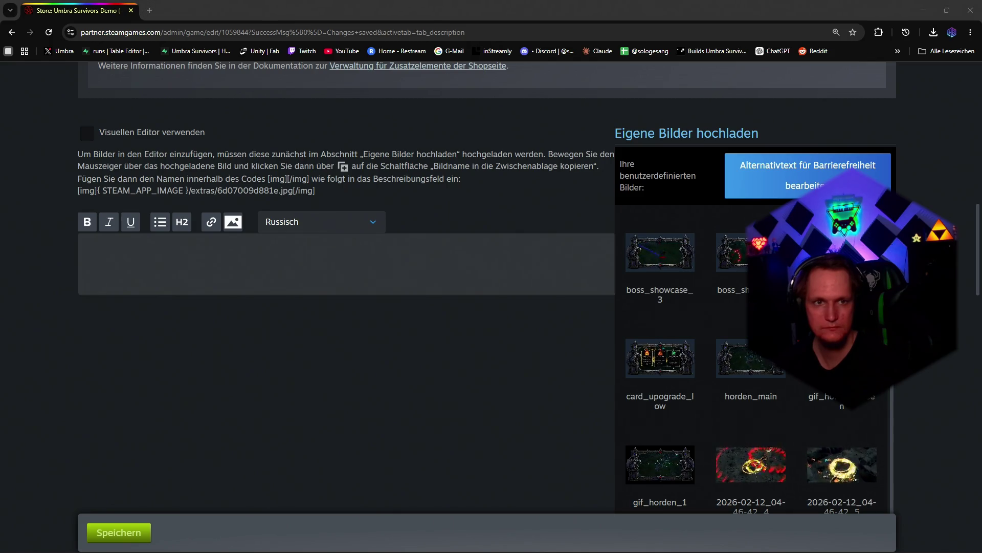
left_click(304, 268)
key("ctrl+v")
left_click(314, 222)
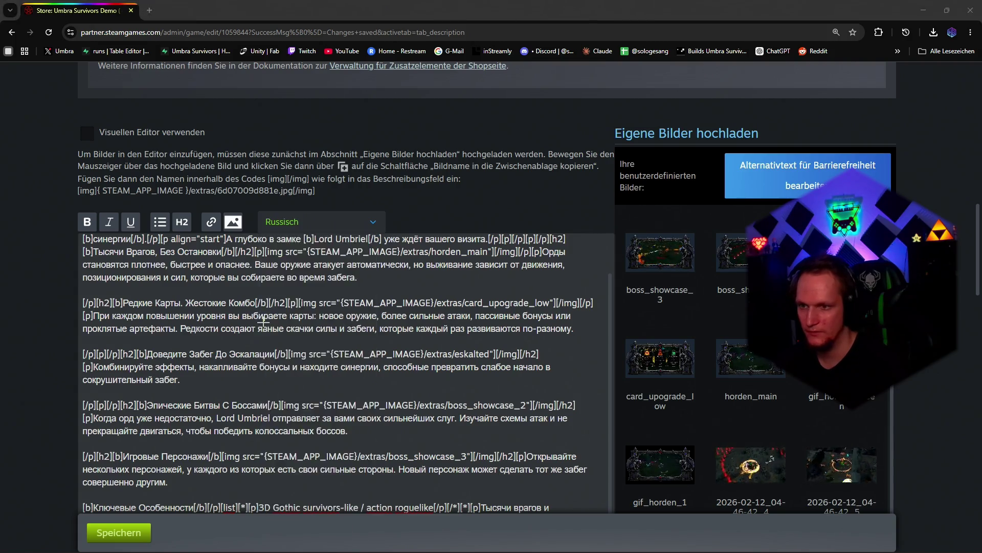
Step: Take a Win+Shift+S screen capture of the lower part of the language list
key("super+shift+s")
left_click_drag(263, 324, 363, 549)
left_click(364, 549)
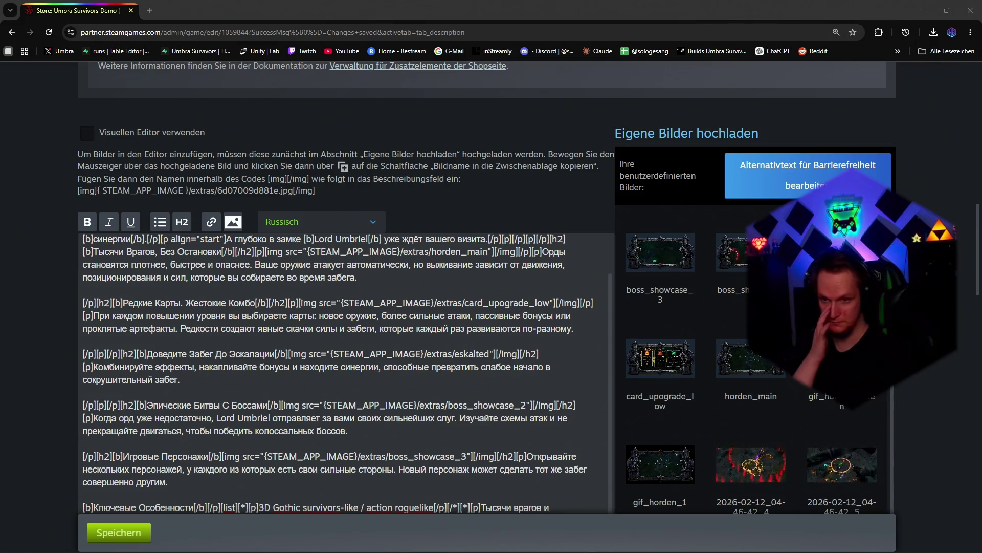
left_click(321, 222)
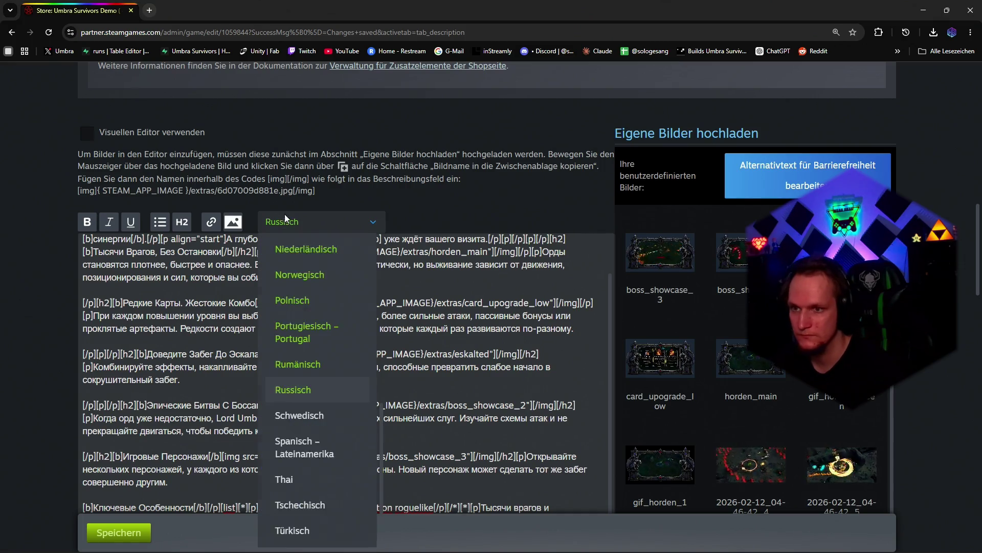
scroll(312, 384, "up", 1)
Step: Paste the Swedish BBCode description and switch to the Latin American Spanish description
left_click(312, 438)
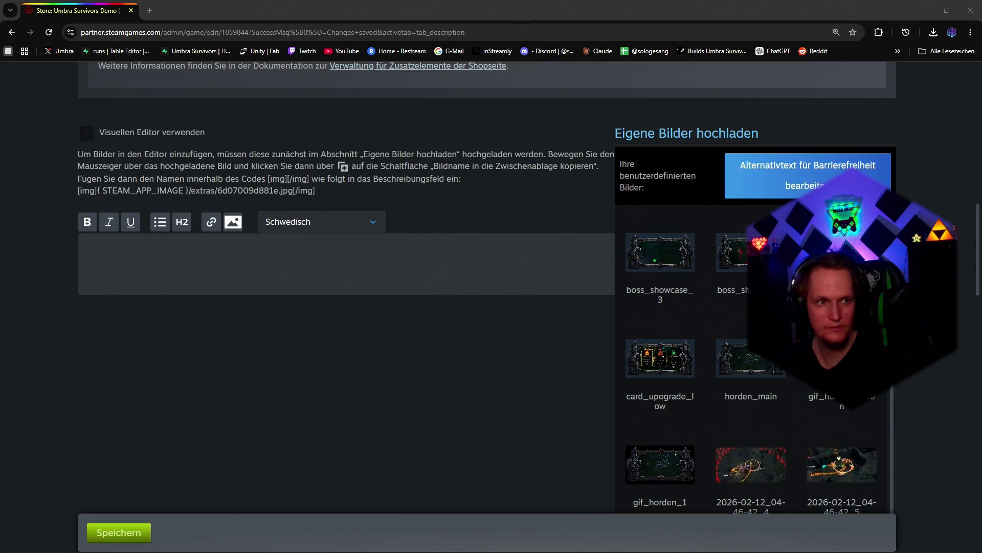
left_click(300, 254)
key("ctrl+v")
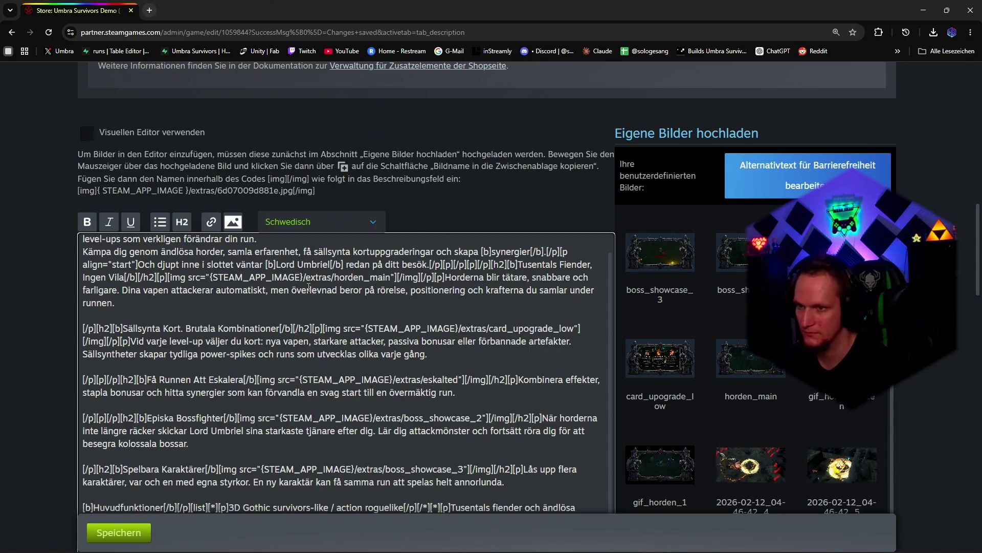
scroll(236, 310, "down", 1)
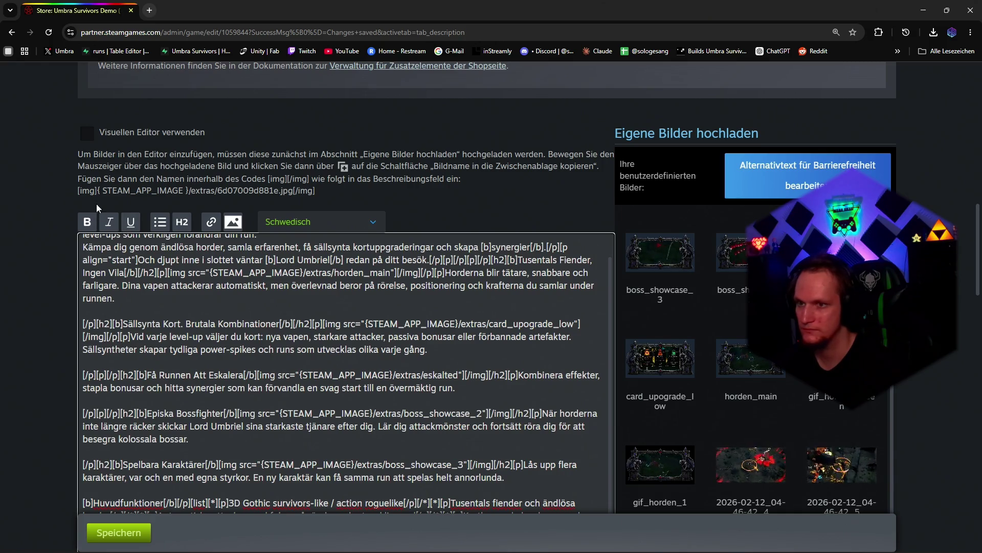
left_click(319, 221)
left_click(335, 386)
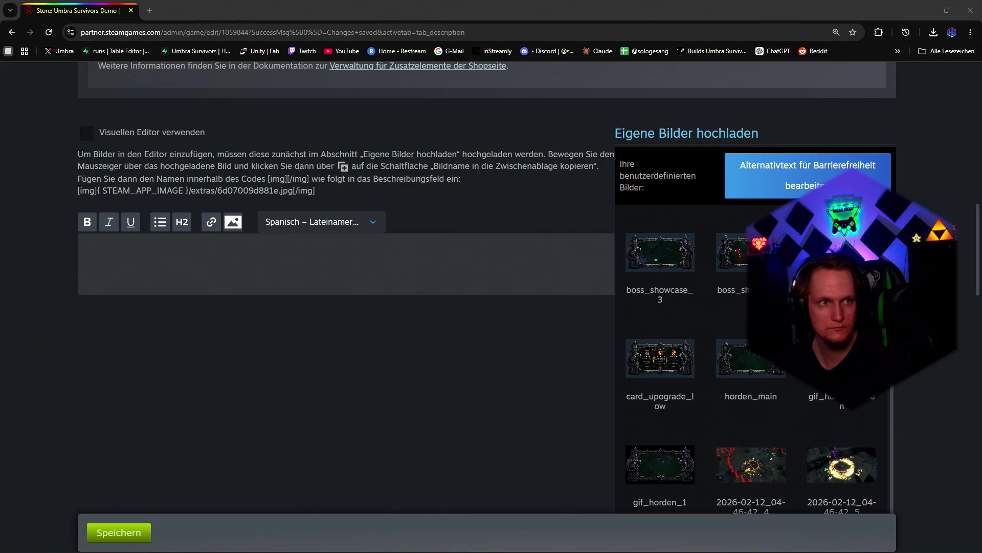
Step: Paste the Latin American Spanish and Thai descriptions, then switch to the empty Czech one
left_click(302, 254)
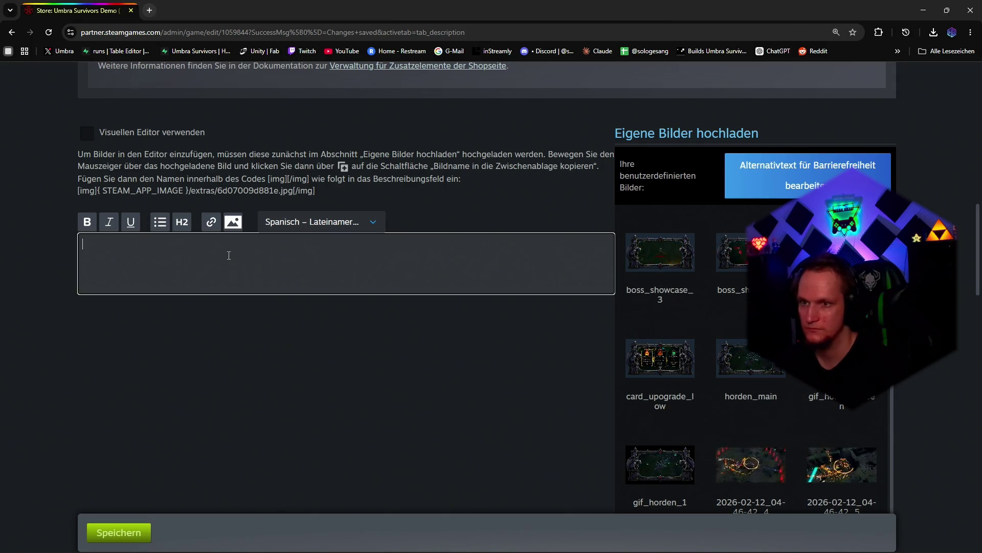
key("ctrl+v")
left_click(308, 222)
left_click(326, 430)
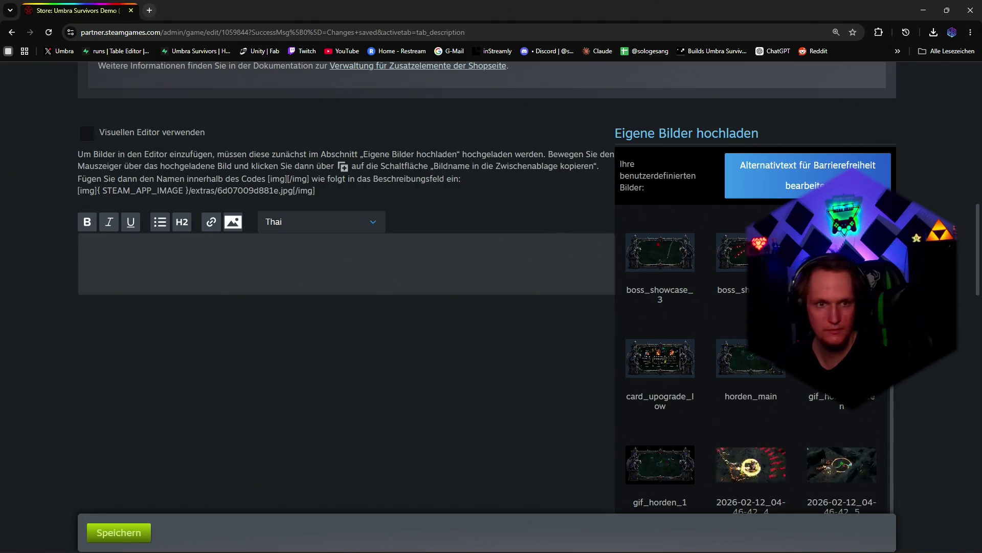
left_click(250, 265)
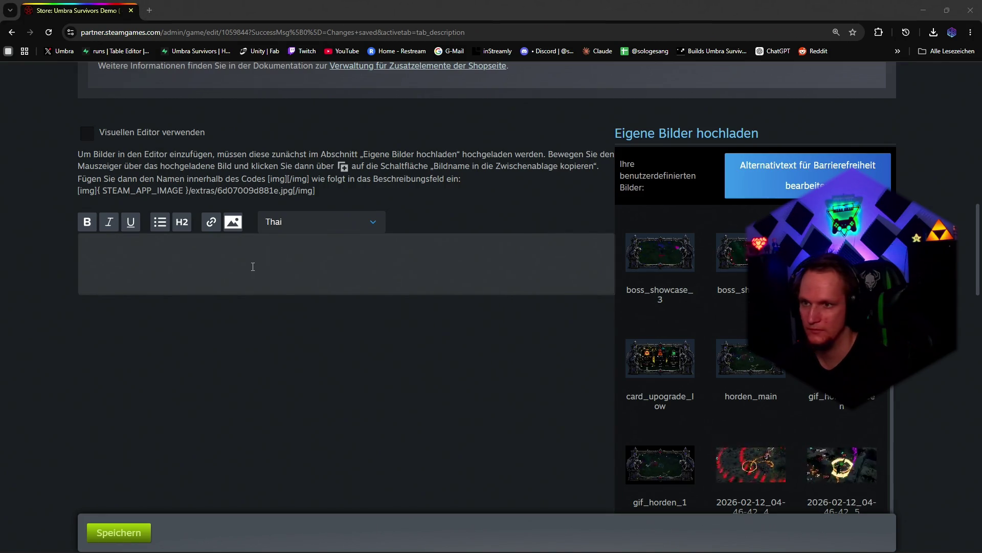
key("ctrl+v")
left_click(322, 221)
left_click(300, 424)
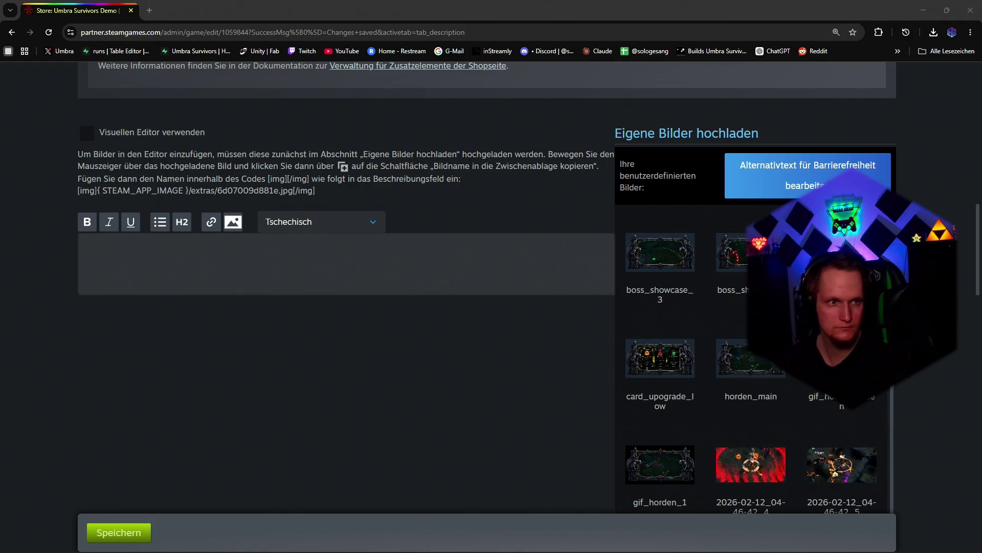
Step: Paste the Czech and Turkish BBCode descriptions, then switch to the Ukrainian description
left_click(322, 245)
key("ctrl+v")
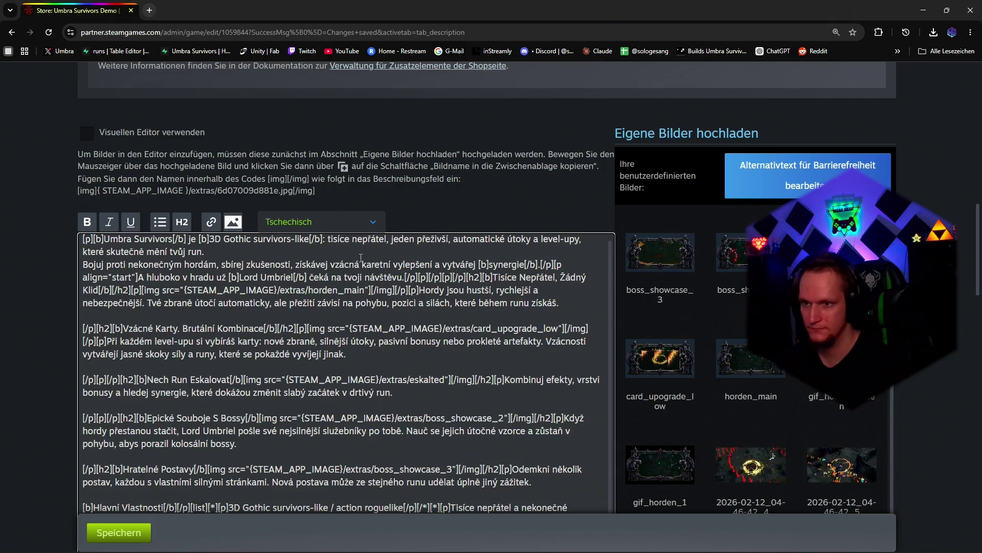
left_click(319, 221)
left_click(322, 499)
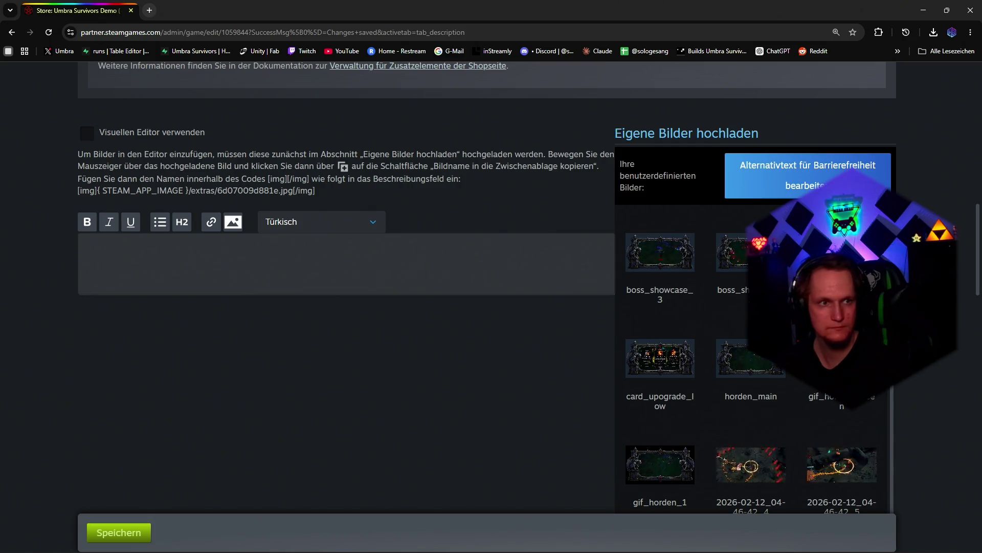
left_click(311, 257)
key("ctrl+v")
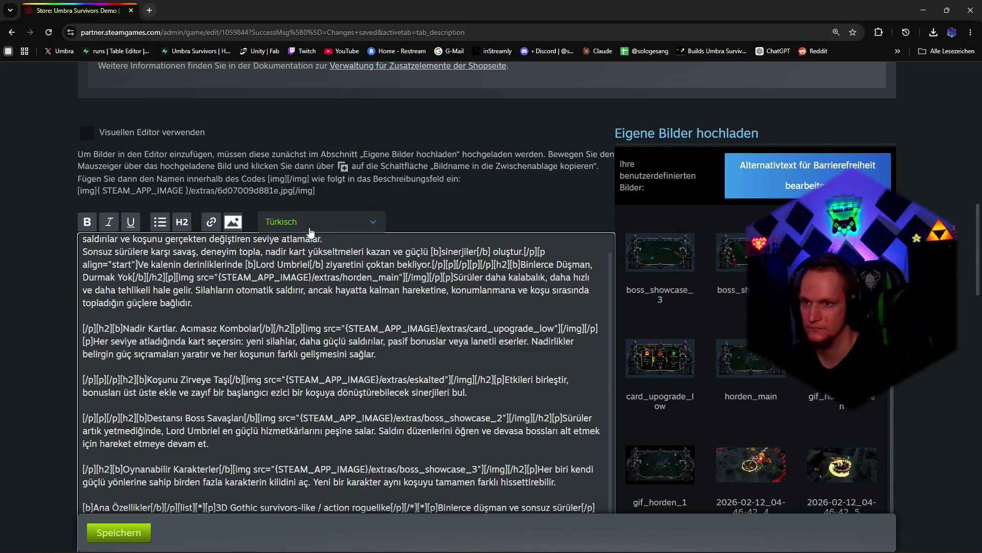
left_click(321, 221)
left_click(300, 477)
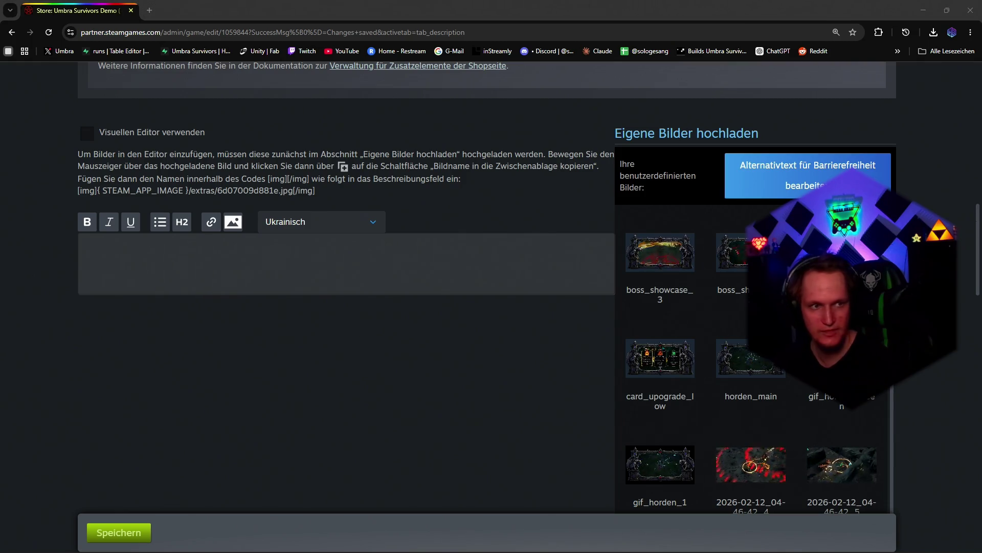
Step: Paste the Ukrainian and Hungarian BBCode descriptions, then switch to the Vietnamese description
left_click(276, 262)
key("ctrl+v")
left_click(320, 222)
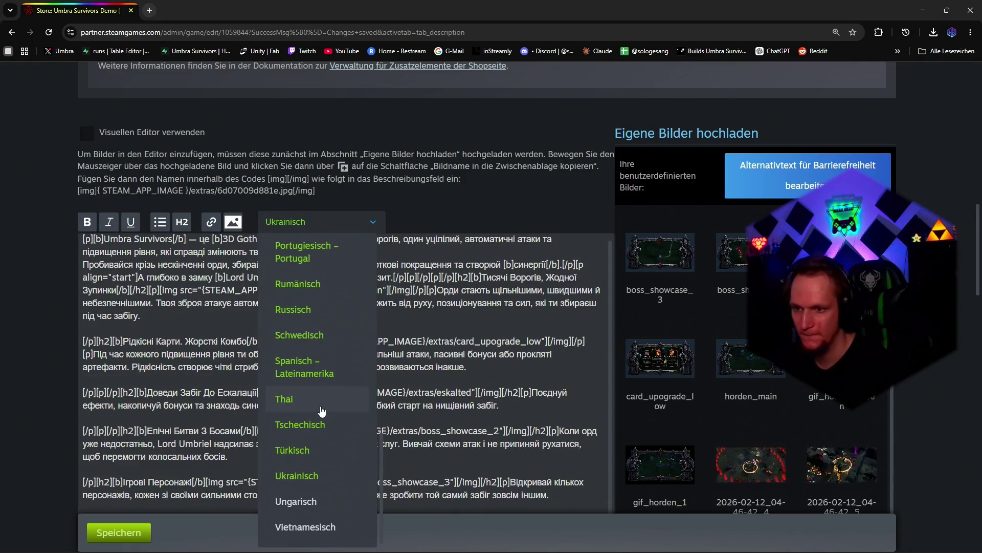
left_click(292, 498)
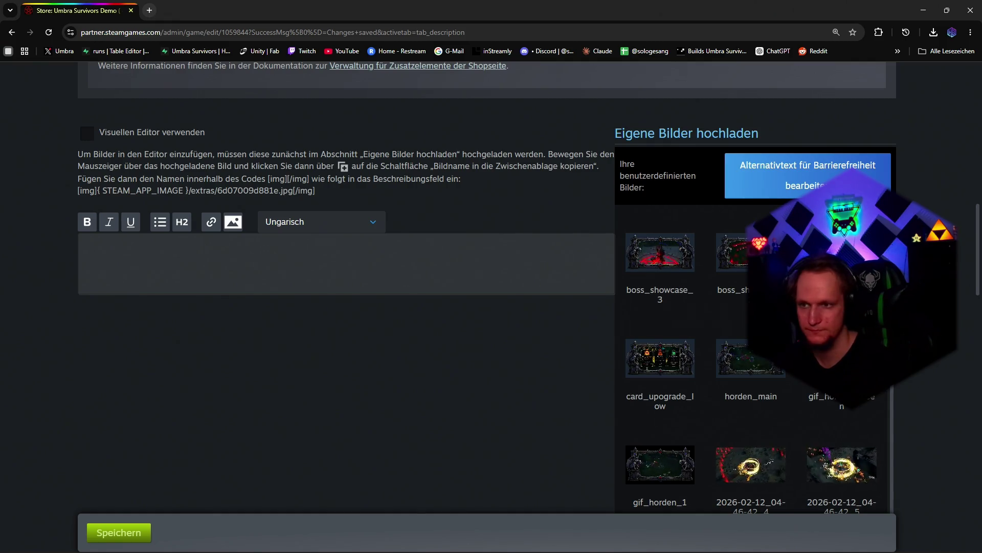
mouse_move(660, 252)
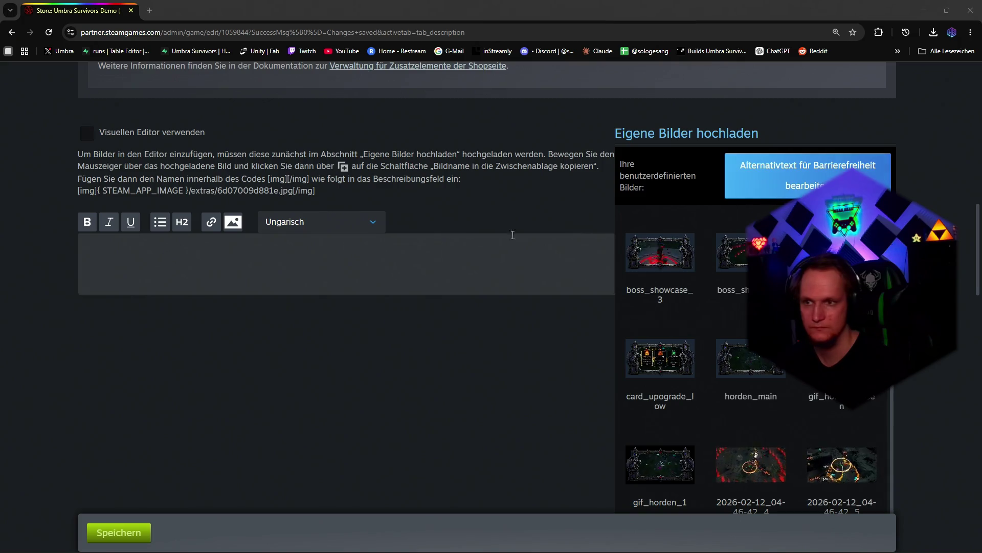
left_click(511, 253)
key("ctrl+v")
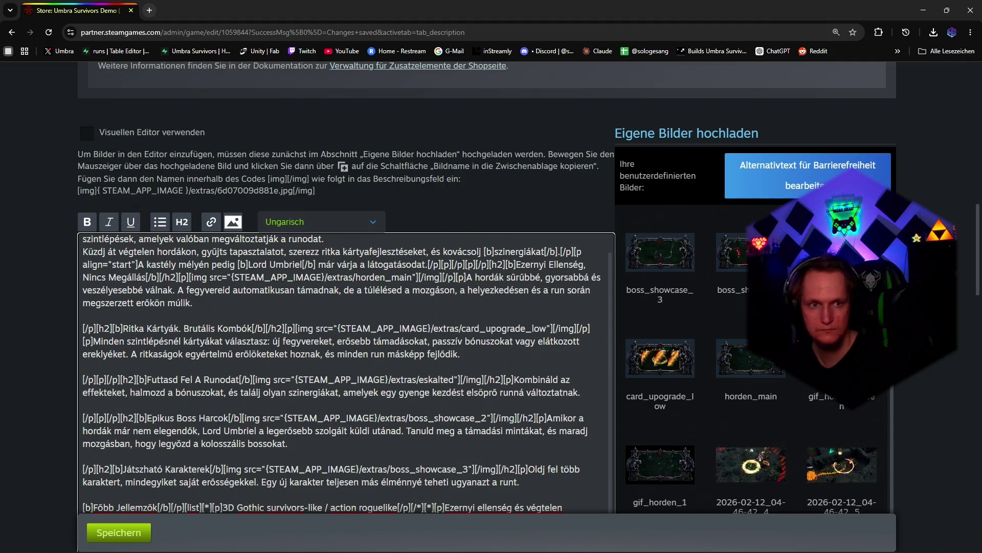
left_click(338, 222)
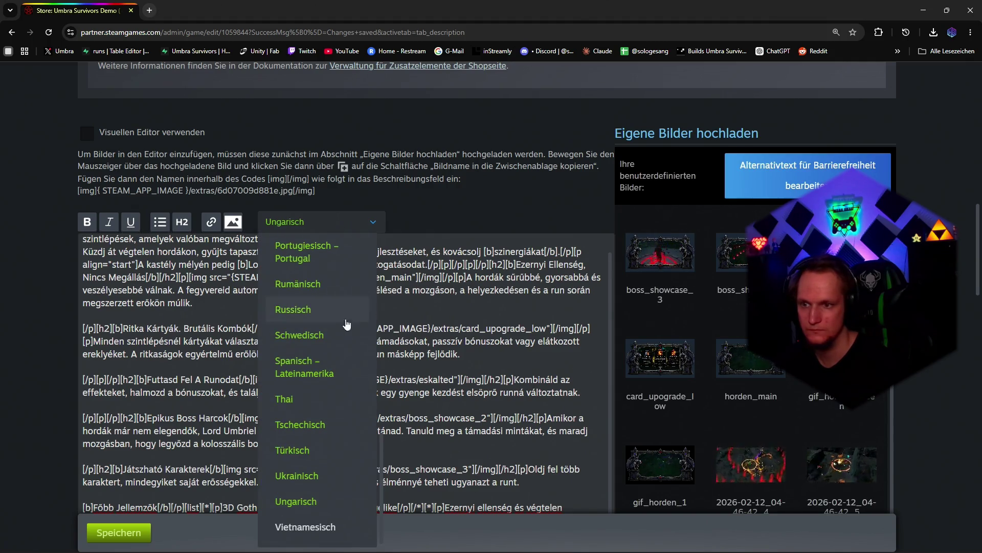
left_click(305, 526)
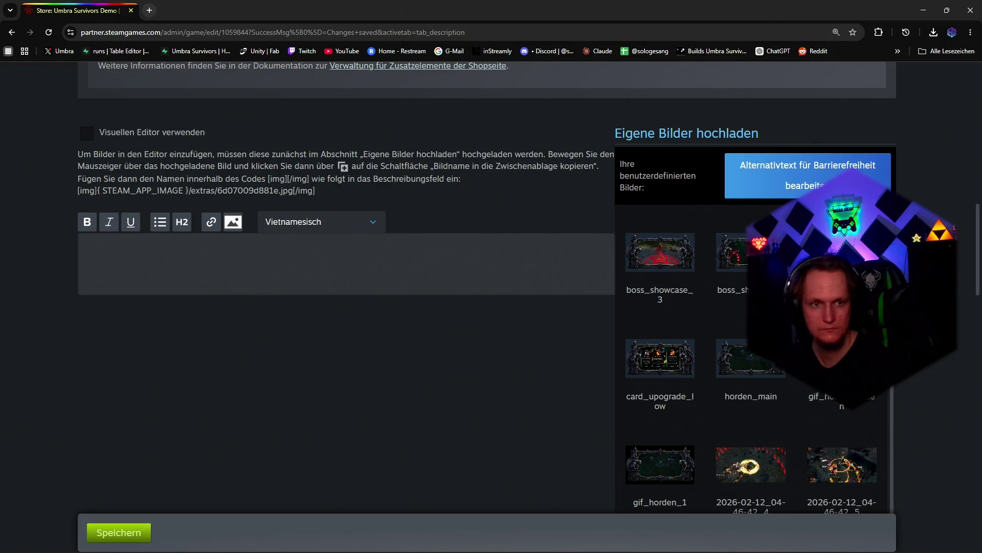
Step: Paste the Vietnamese BBCode description and save the store page changes with Speichern
left_click(300, 254)
key("ctrl+v")
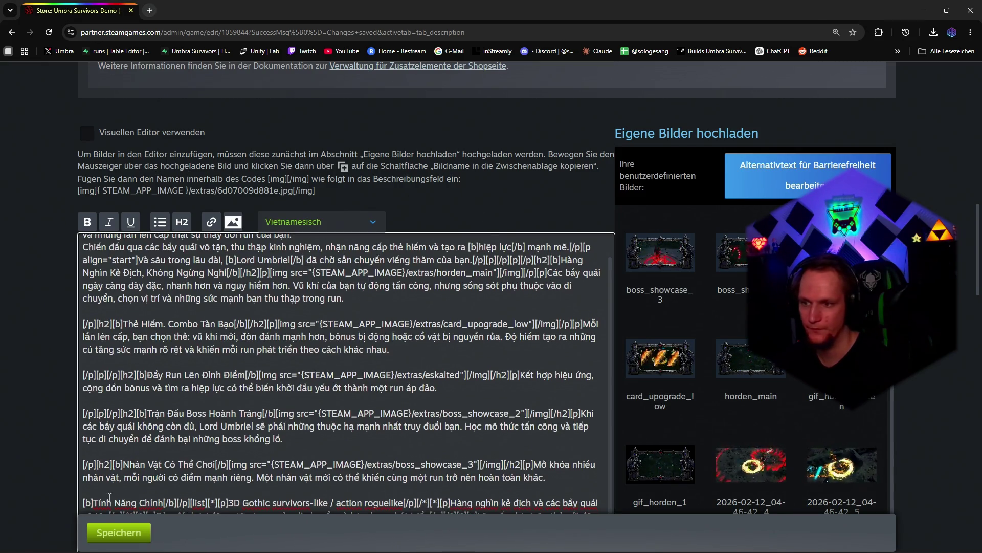
left_click(119, 532)
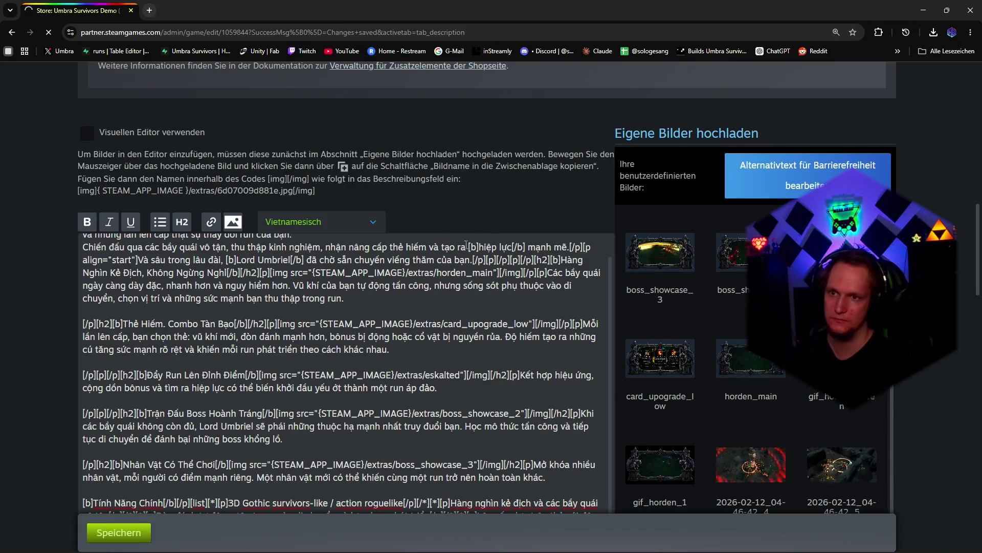
left_click(370, 223)
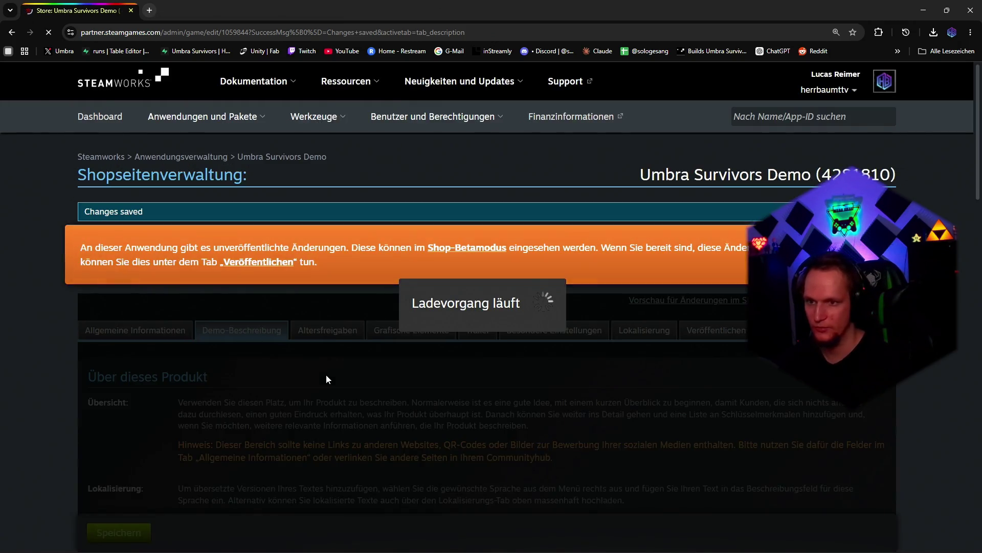
scroll(408, 342, "down", 5)
scroll(408, 342, "down", 5)
scroll(408, 341, "down", 3)
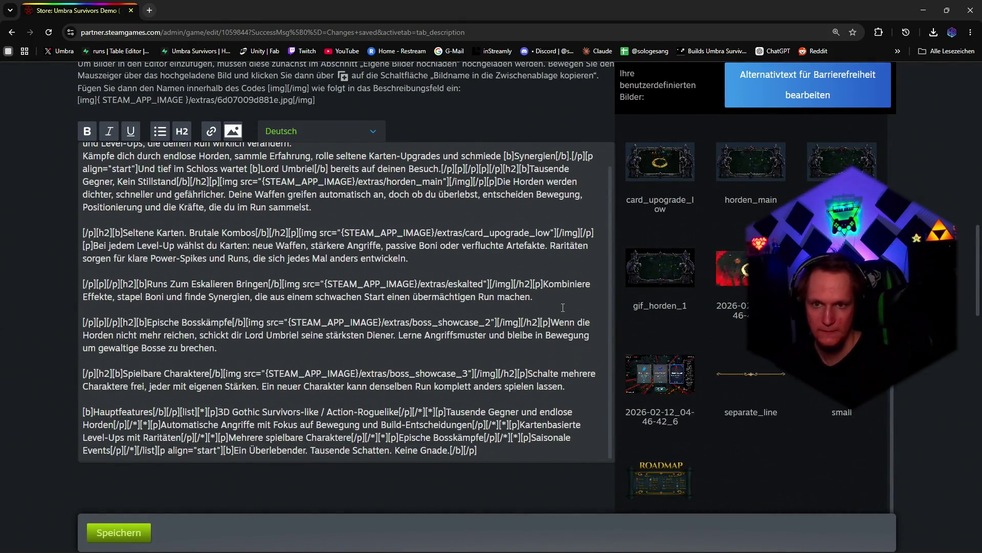
scroll(421, 252, "up", 3)
scroll(421, 252, "up", 2)
Step: Tick 'Visuellen Editor verwenden' to review the saved German description rendered
left_click(91, 362)
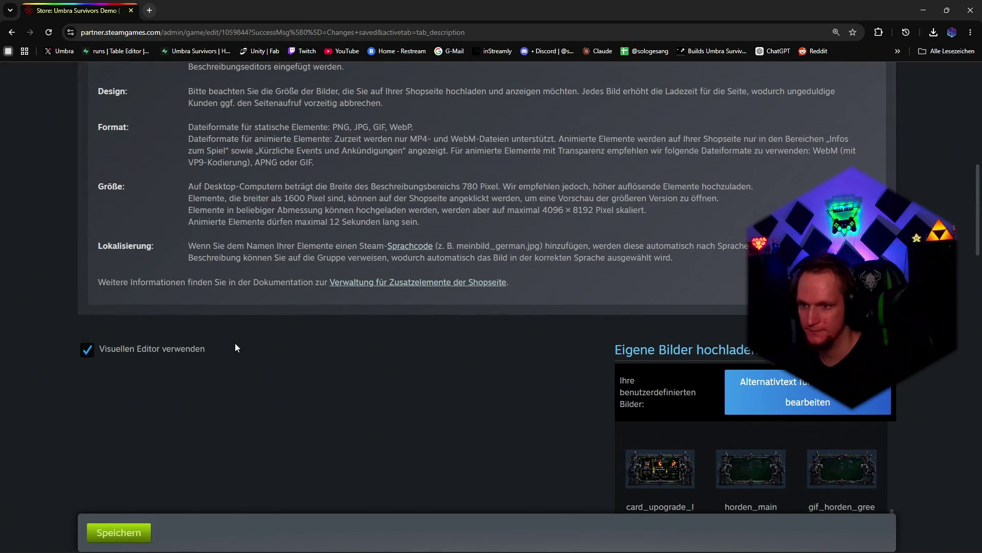
scroll(417, 312, "down", 2)
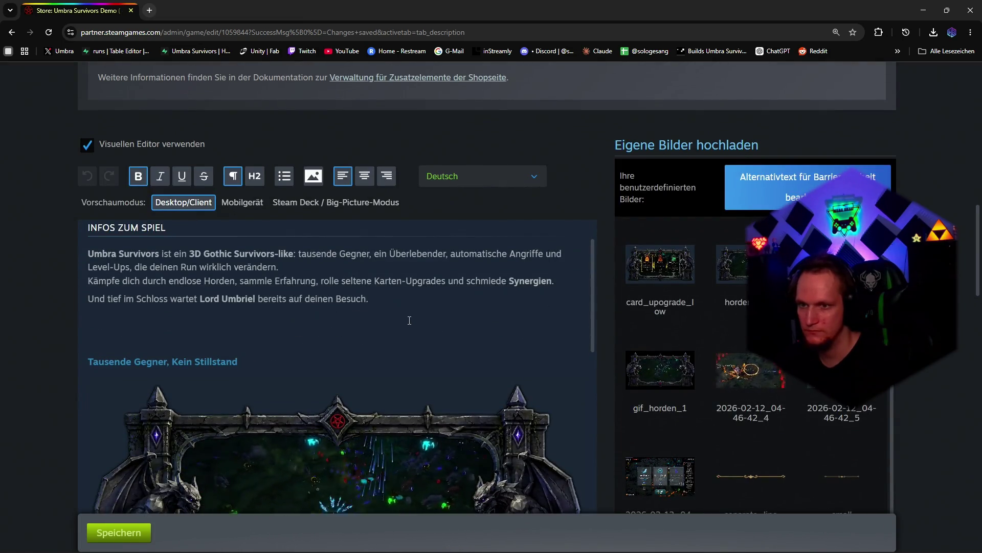
scroll(408, 318, "down", 2)
scroll(408, 318, "down", 3)
scroll(409, 318, "down", 3)
scroll(409, 318, "down", 3)
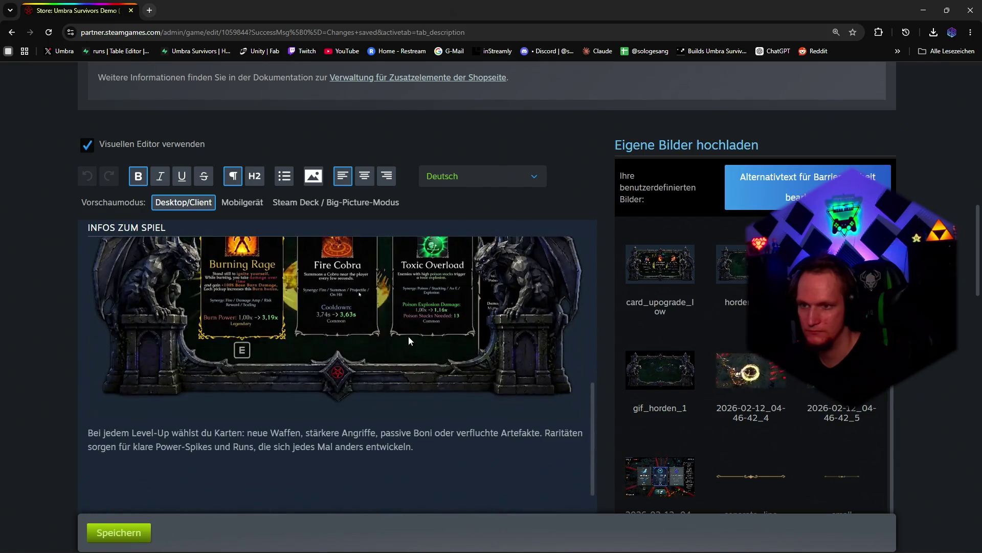
scroll(409, 336, "down", 3)
scroll(411, 350, "down", 3)
scroll(412, 351, "down", 3)
scroll(411, 350, "down", 3)
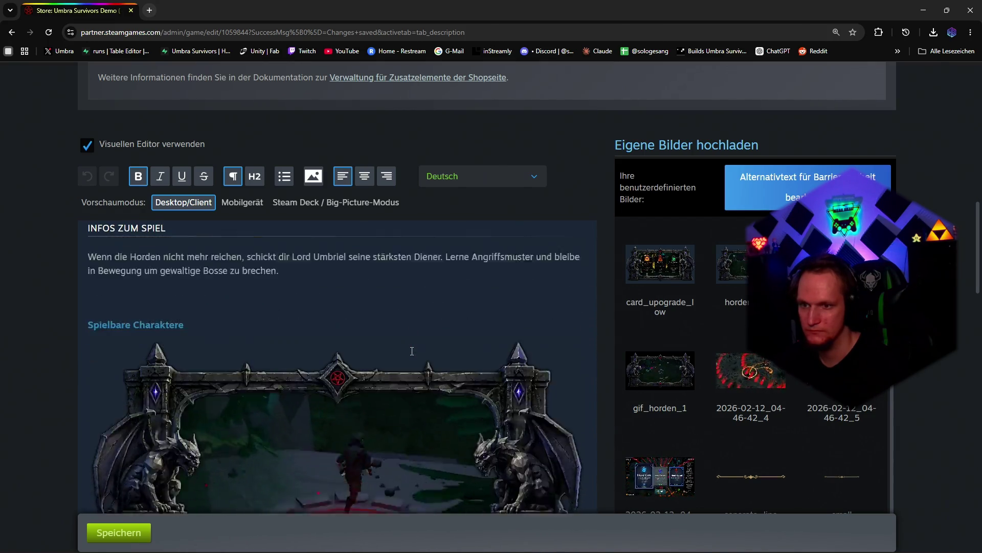
scroll(412, 351, "down", 2)
scroll(423, 355, "up", 4)
scroll(425, 355, "up", 4)
scroll(425, 356, "up", 3)
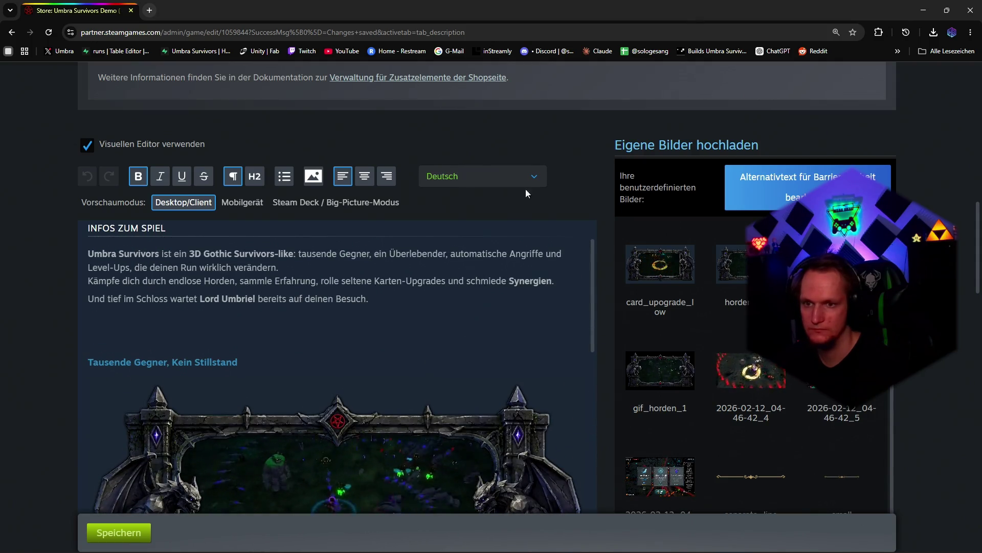
scroll(540, 272, "up", 4)
scroll(541, 273, "up", 5)
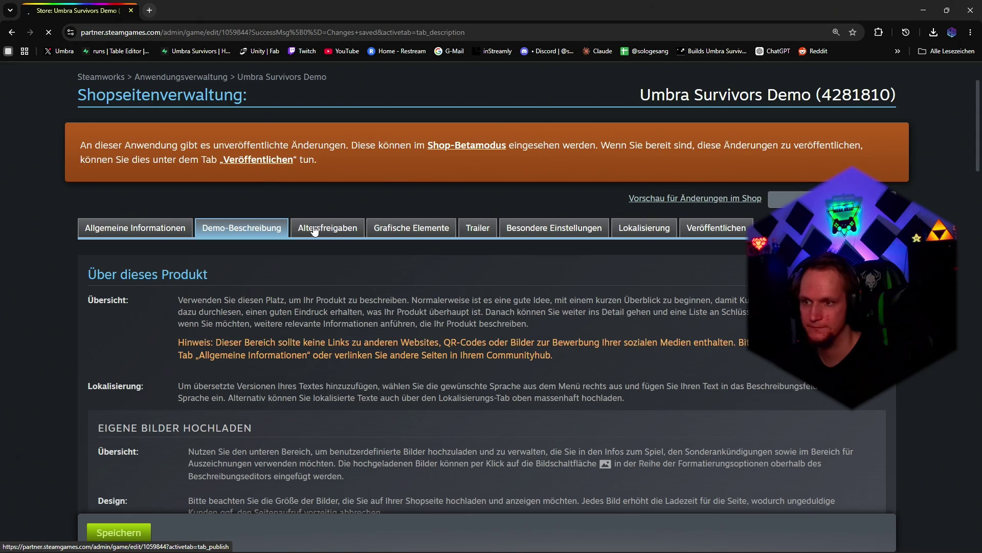
scroll(353, 327, "down", 5)
scroll(353, 327, "up", 3)
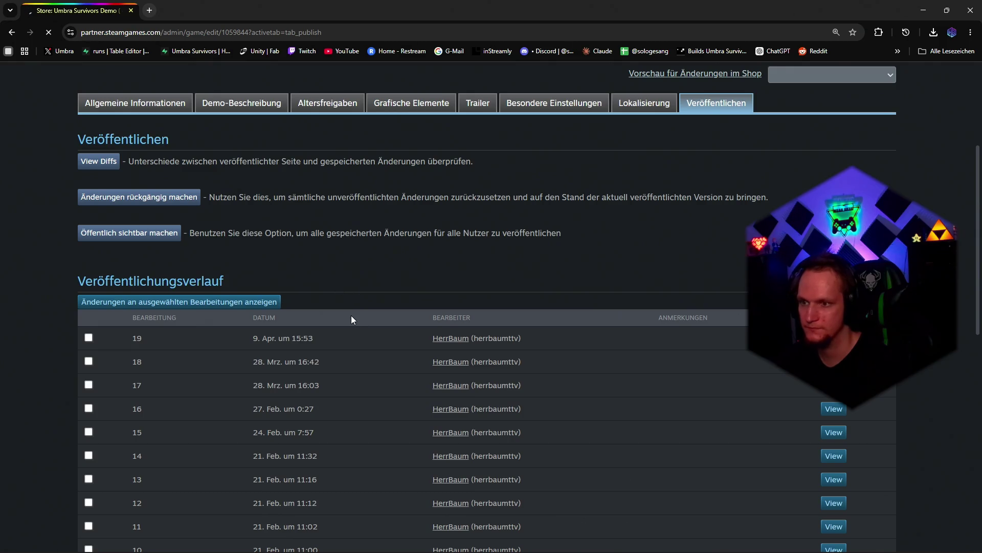
Step: Publish with 'Öffentlich sichtbar machen', then open 'Umbra Survivors on Steam' from a new-tab search
left_click(131, 238)
scroll(281, 264, "down", 3)
scroll(339, 337, "up", 5)
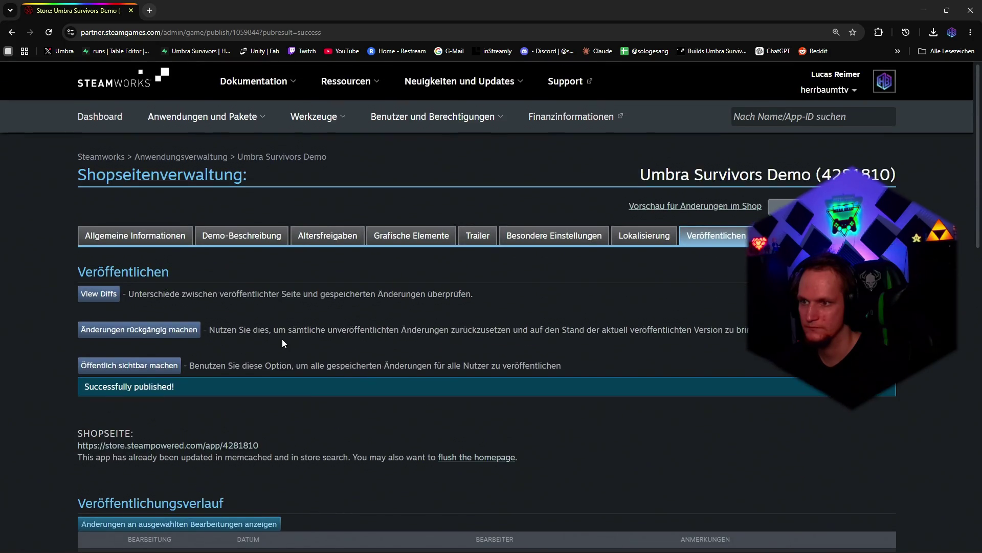
left_click(150, 11)
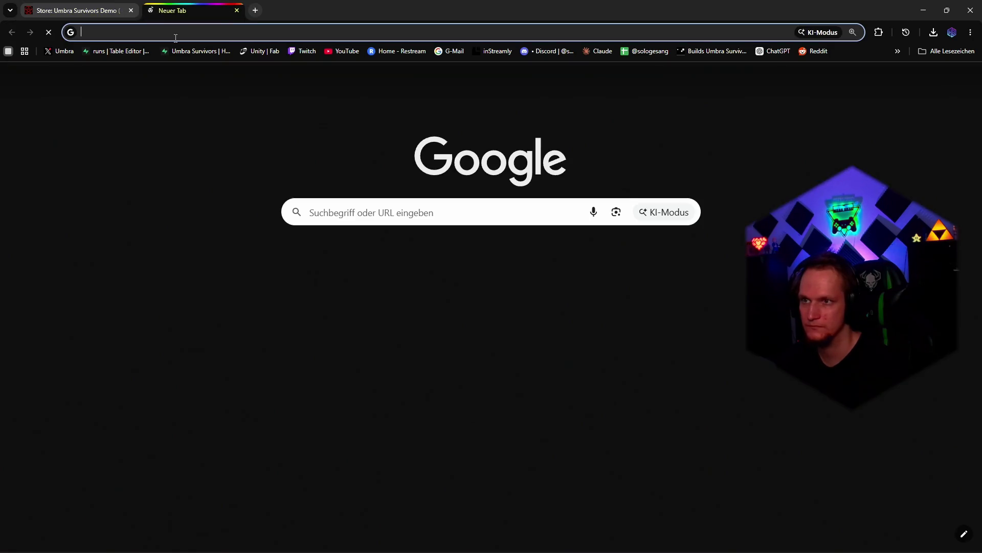
type("umbra")
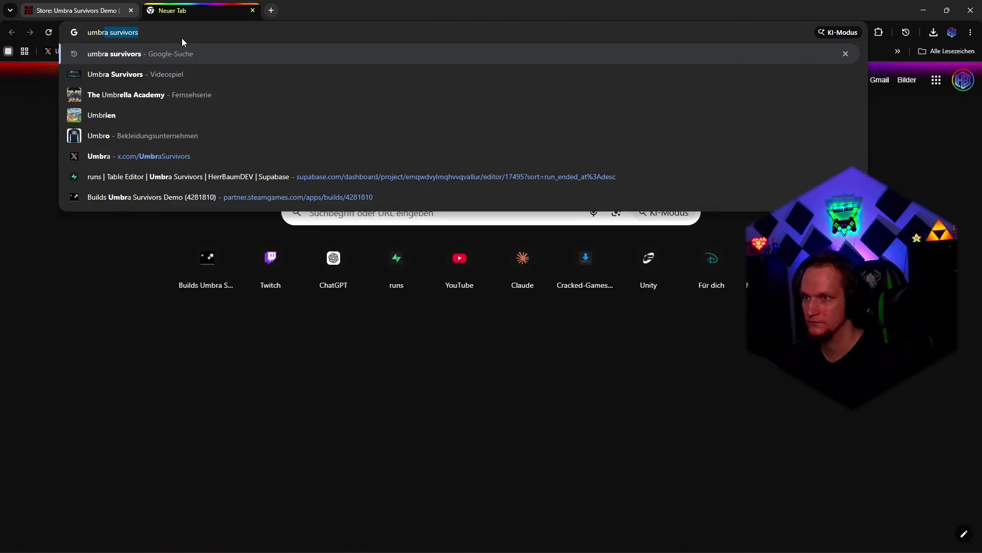
left_click(143, 57)
scroll(206, 284, "down", 3)
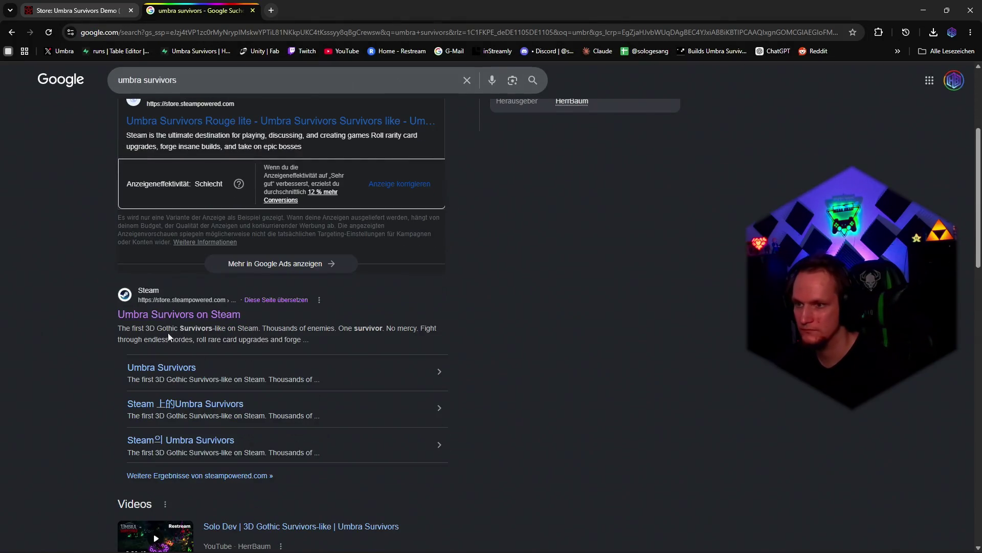
left_click(153, 315)
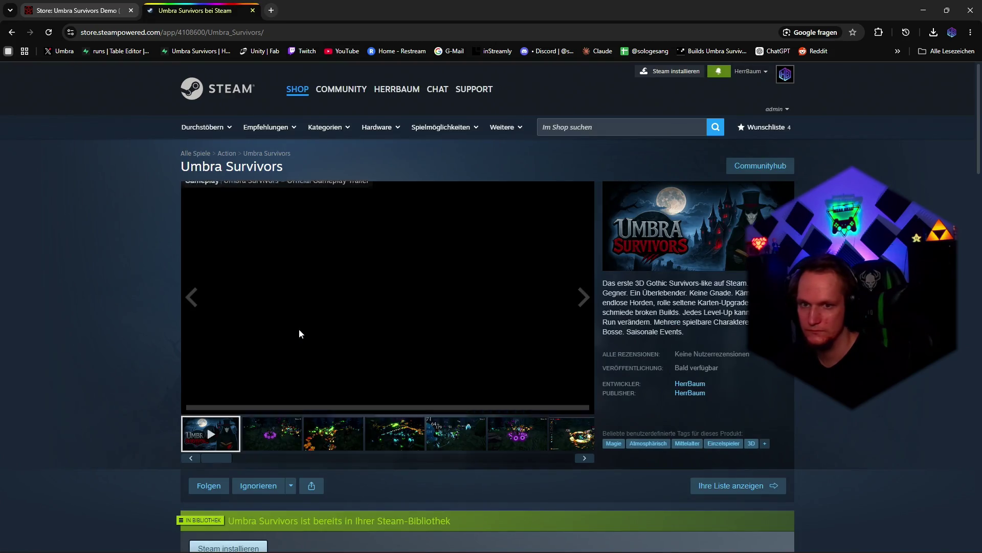
scroll(328, 305, "down", 10)
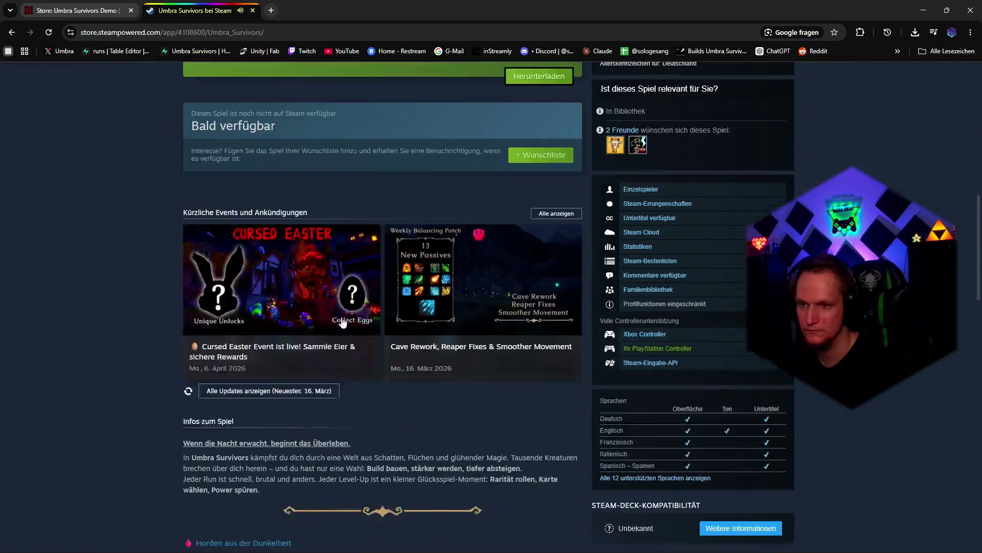
scroll(327, 305, "down", 5)
scroll(328, 305, "up", 10)
scroll(228, 271, "up", 5)
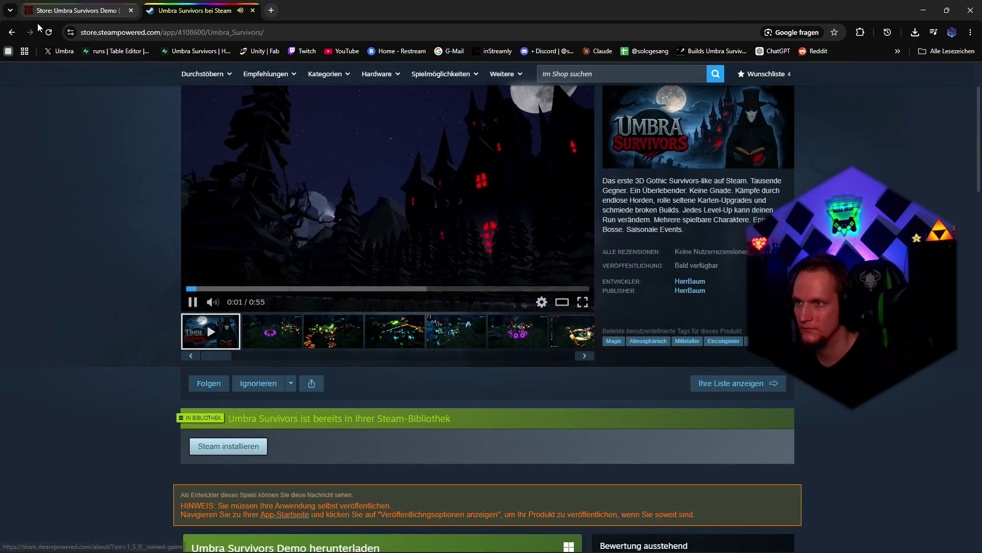
Step: Return from the live store page to the Steamworks publish confirmation tab
key("ctrl+shift+Tab")
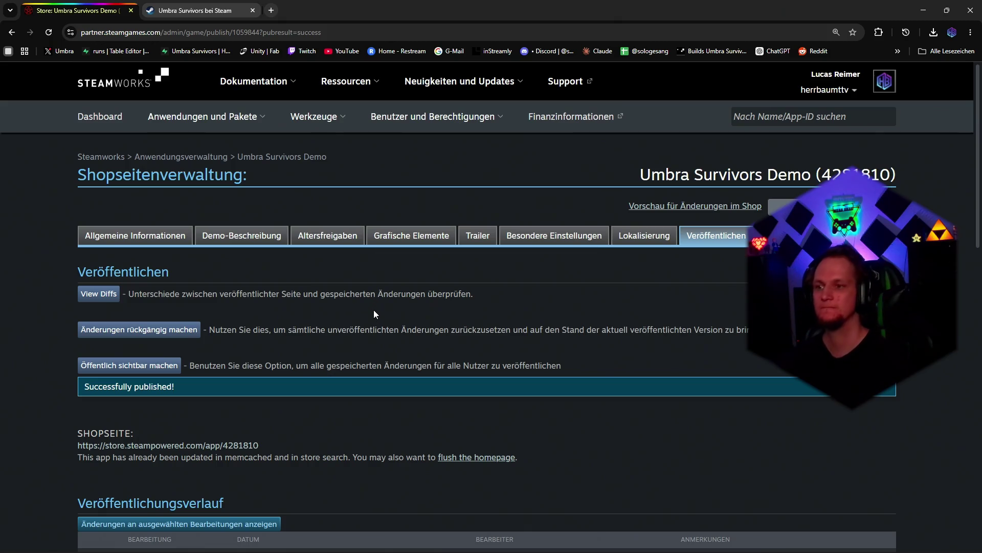
Step: Reset browser zoom, go to the Steamworks dashboard and reload to reach Umbra Survivors (4108600)
key("ctrl+minus")
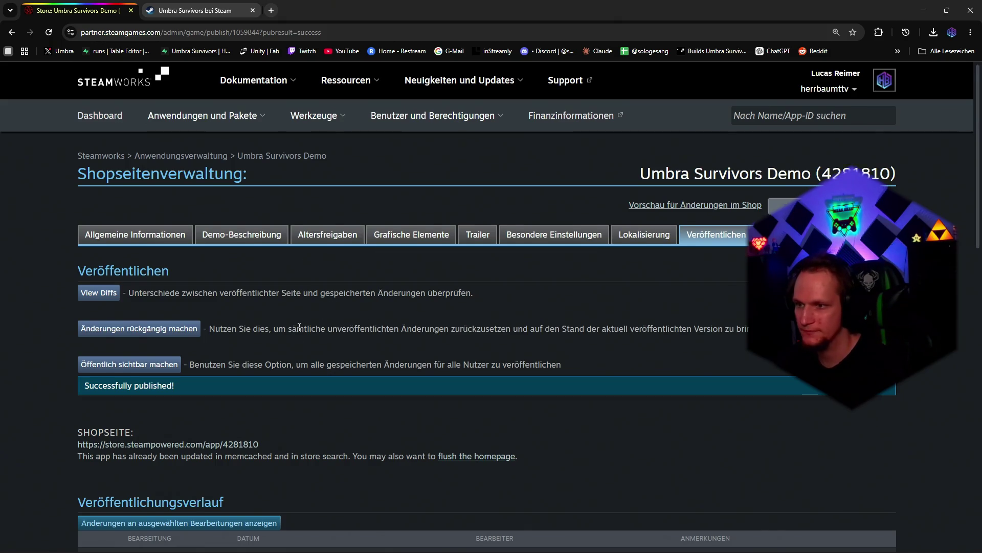
key("ctrl+minus")
key("ctrl+0")
left_click(98, 115)
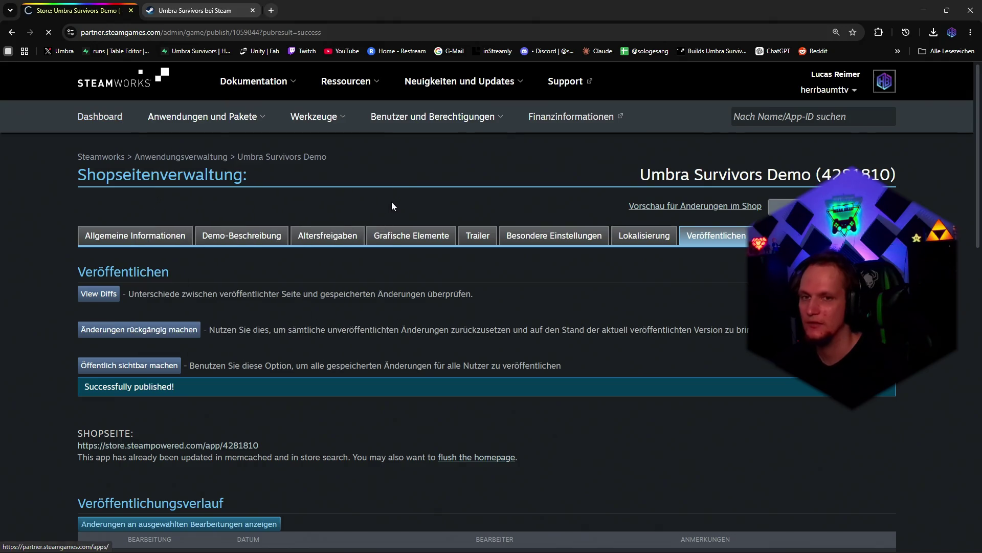
scroll(377, 304, "down", 3)
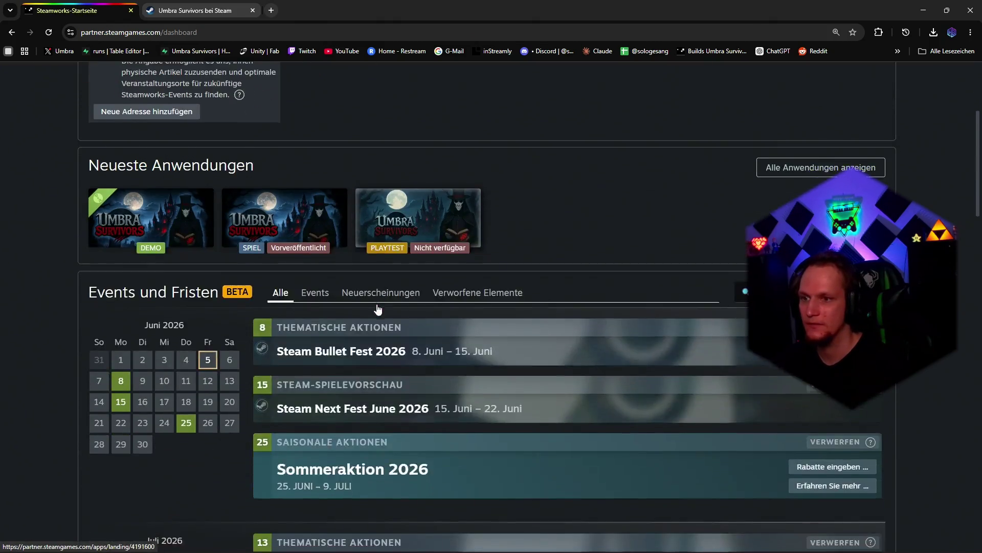
scroll(377, 304, "up", 2)
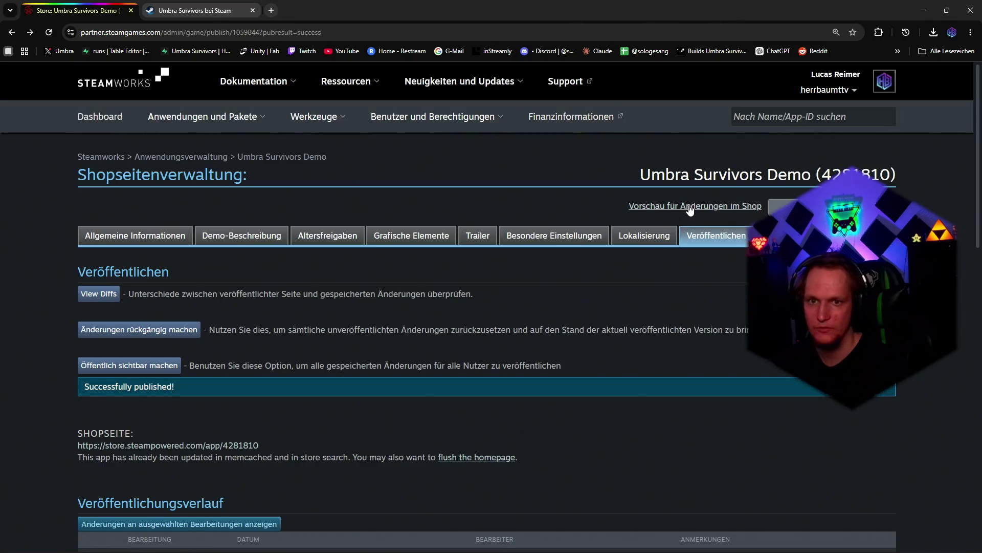
key("F5")
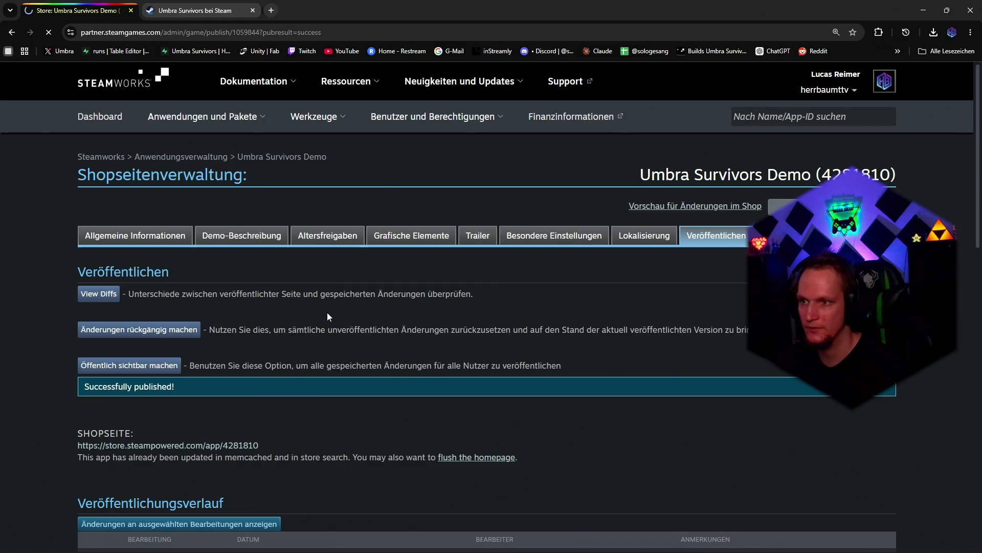
scroll(230, 345, "down", 2)
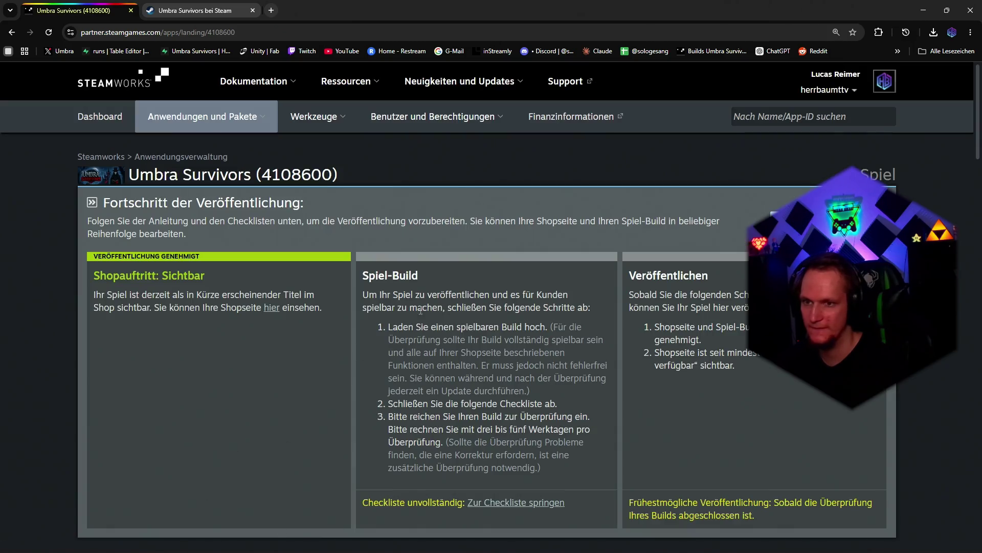
scroll(387, 238, "down", 4)
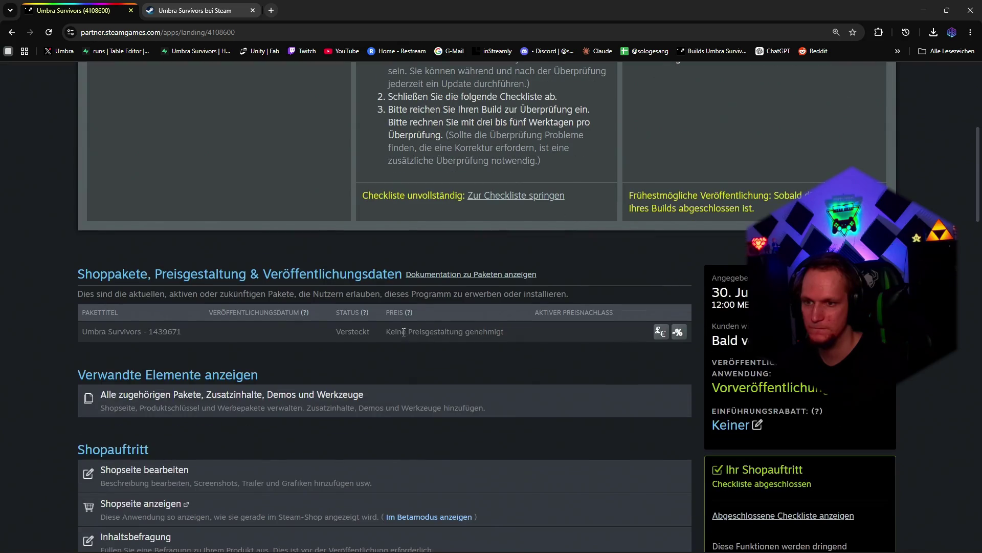
Step: Show the main game's German description in the store-page Beschreibung editor, then start a new browser tab
left_click(199, 466)
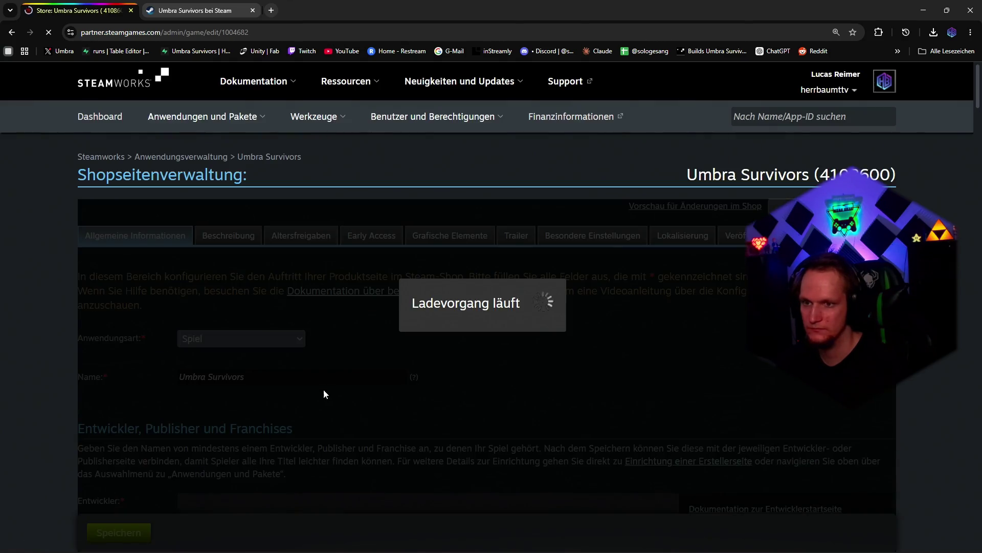
scroll(326, 384, "down", 5)
scroll(326, 385, "down", 5)
scroll(327, 374, "up", 5)
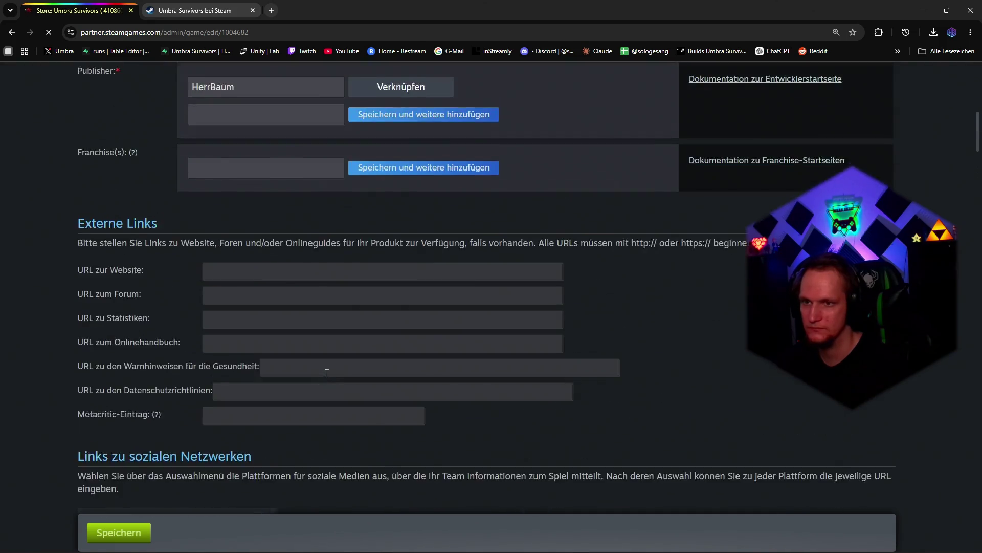
scroll(476, 337, "up", 5)
left_click(228, 235)
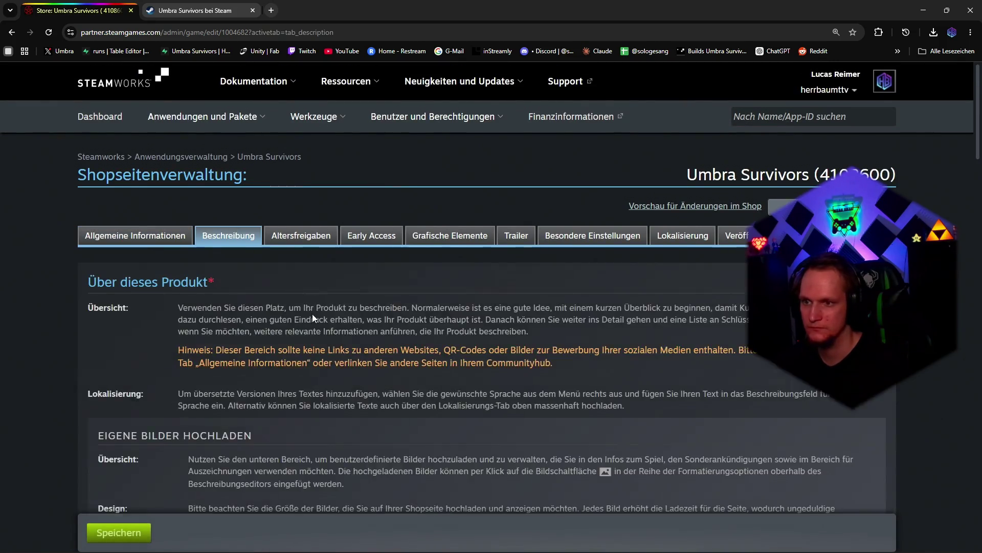
scroll(313, 314, "down", 5)
scroll(313, 314, "down", 4)
scroll(346, 359, "up", 3)
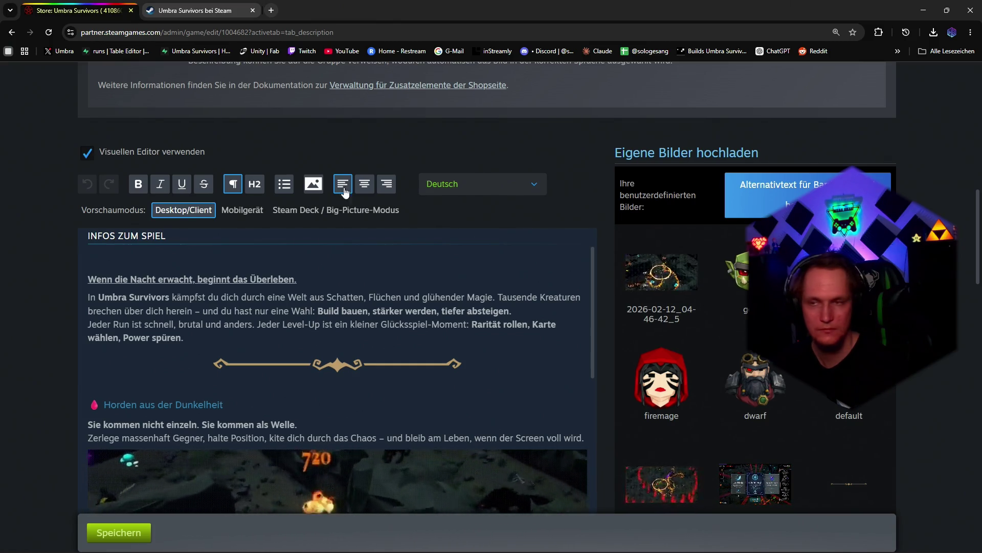
scroll(330, 155, "up", 3)
left_click(270, 11)
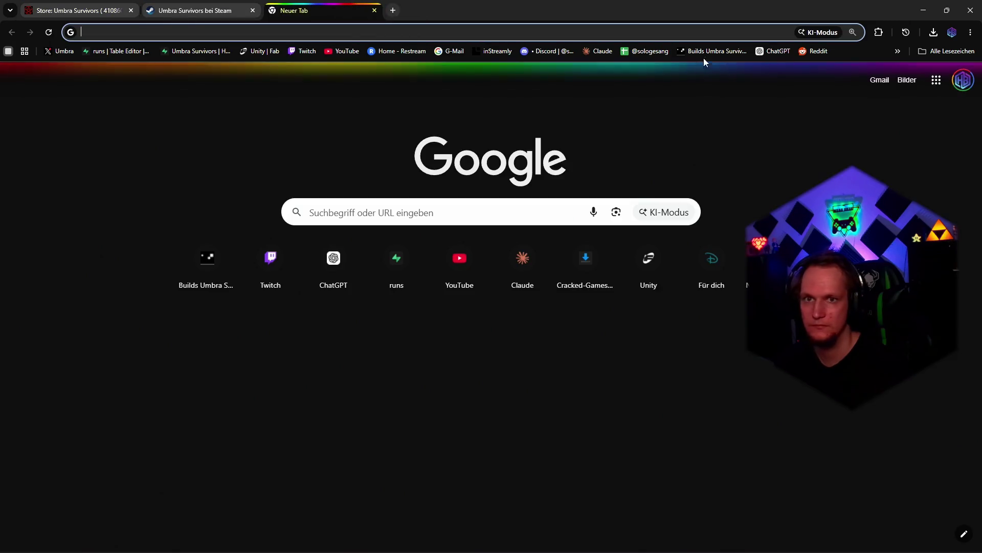
Step: Load the Umbra Survivors Demo (4281810) via its bookmark and enter its store page editor
left_click(711, 50)
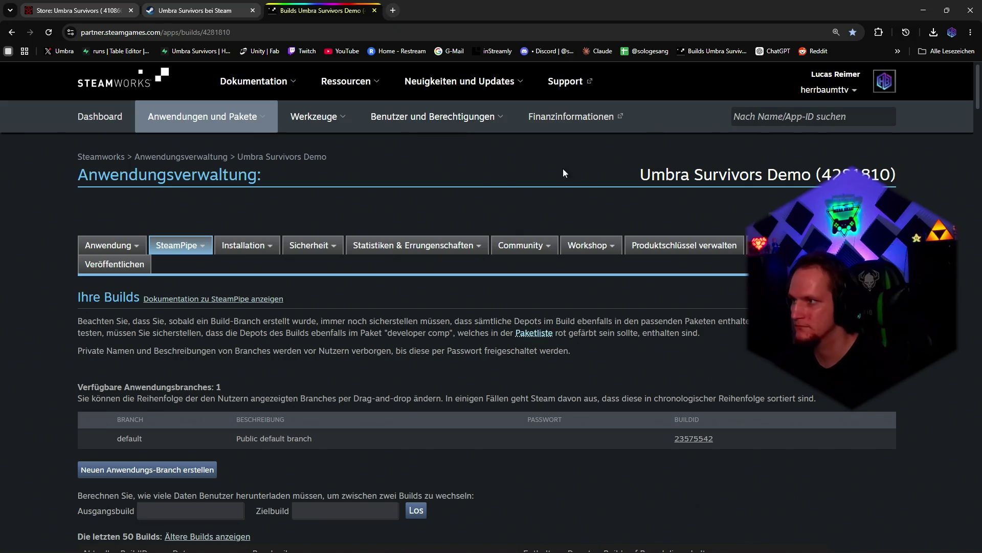
scroll(334, 280, "down", 5)
scroll(382, 286, "up", 5)
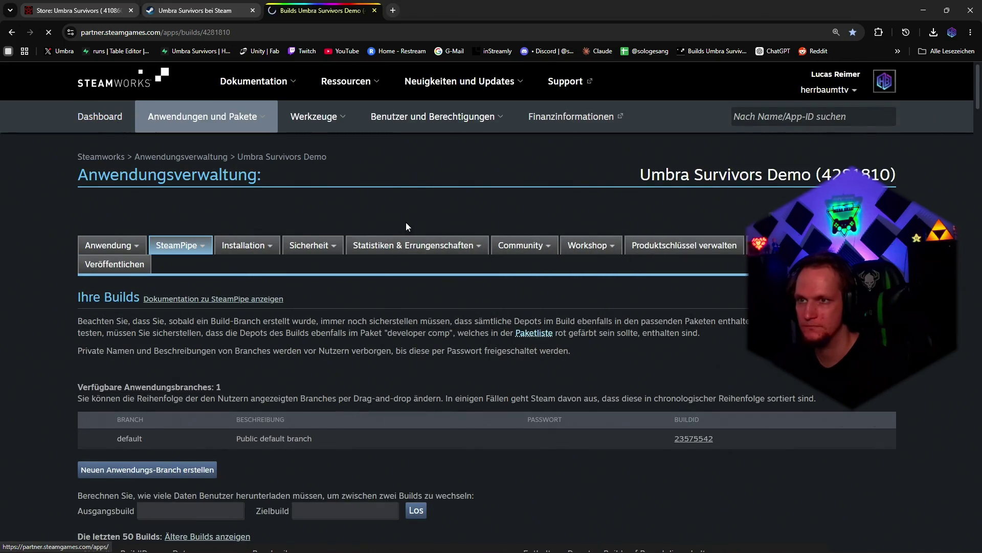
scroll(406, 222, "down", 3)
scroll(307, 270, "down", 2)
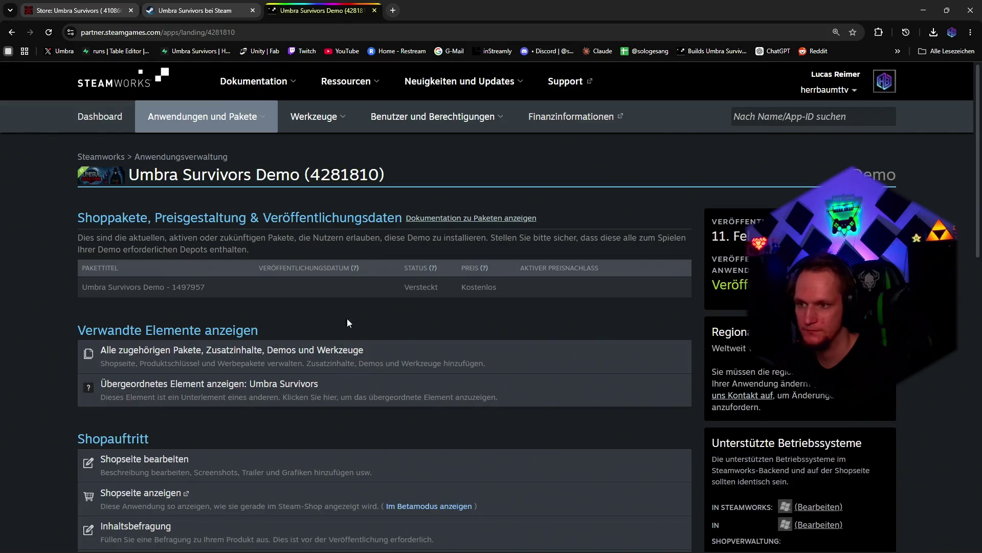
left_click(159, 468)
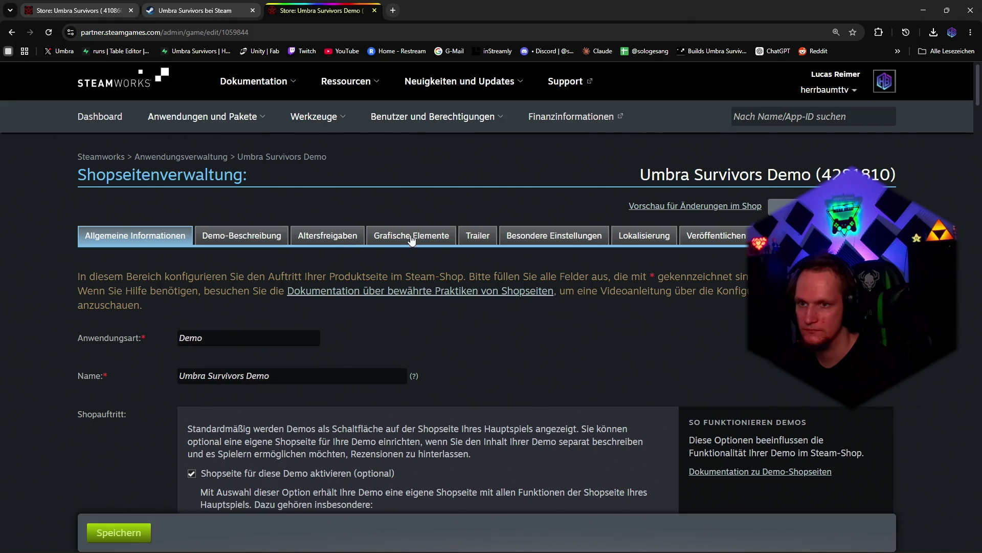
Step: Switch the demo's description to raw BBCode and select its entire German text for copying
left_click(240, 236)
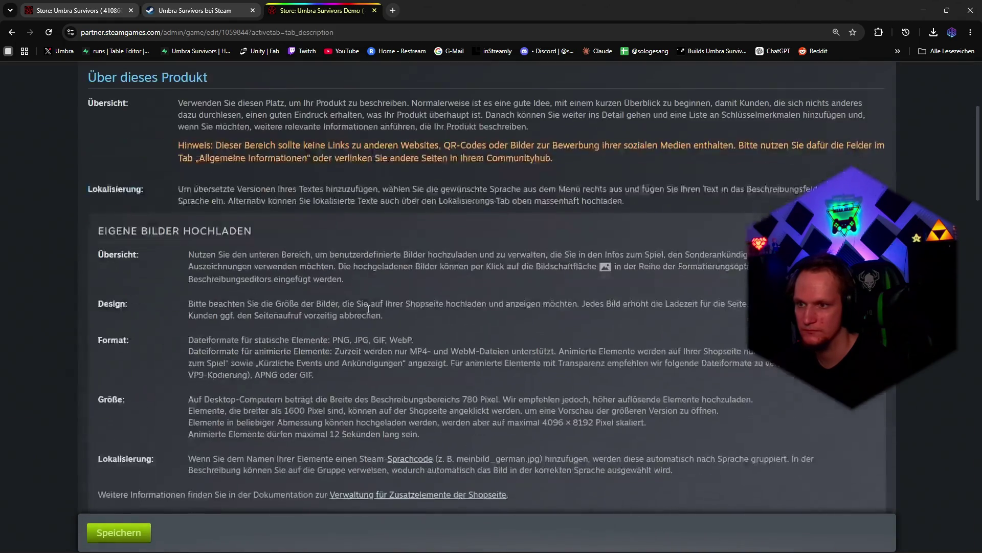
scroll(415, 298, "down", 10)
scroll(415, 295, "up", 5)
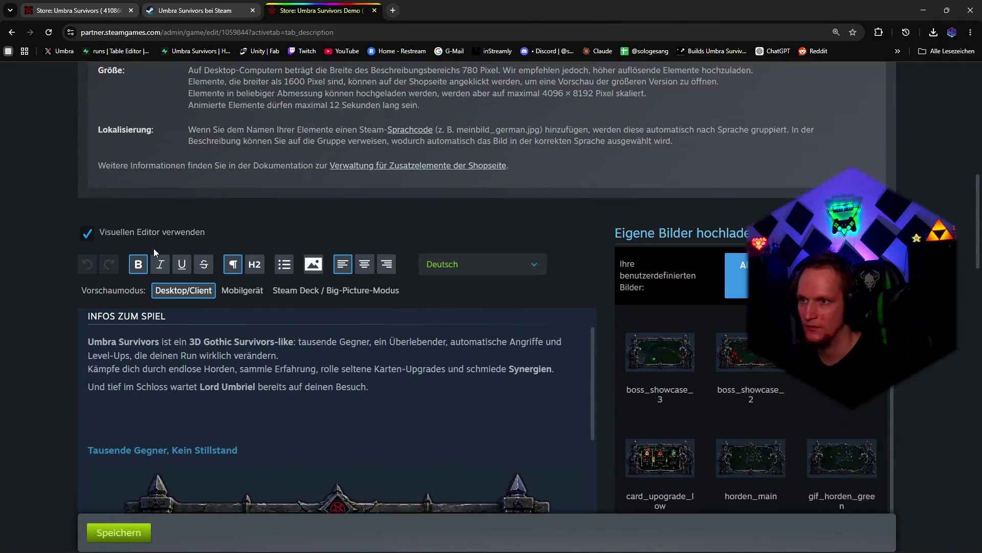
left_click(154, 248)
left_click(249, 409)
key("ctrl+a")
key("ctrl+c")
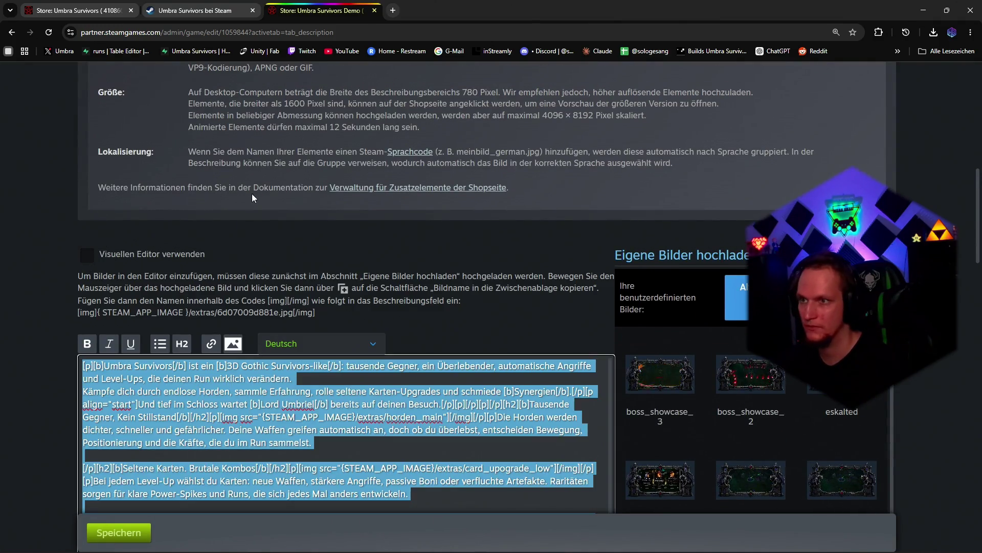
Step: Replace the main game's German description with the demo's BBCode, shown as raw markup
left_click(183, 10)
left_click(77, 10)
scroll(327, 361, "down", 5)
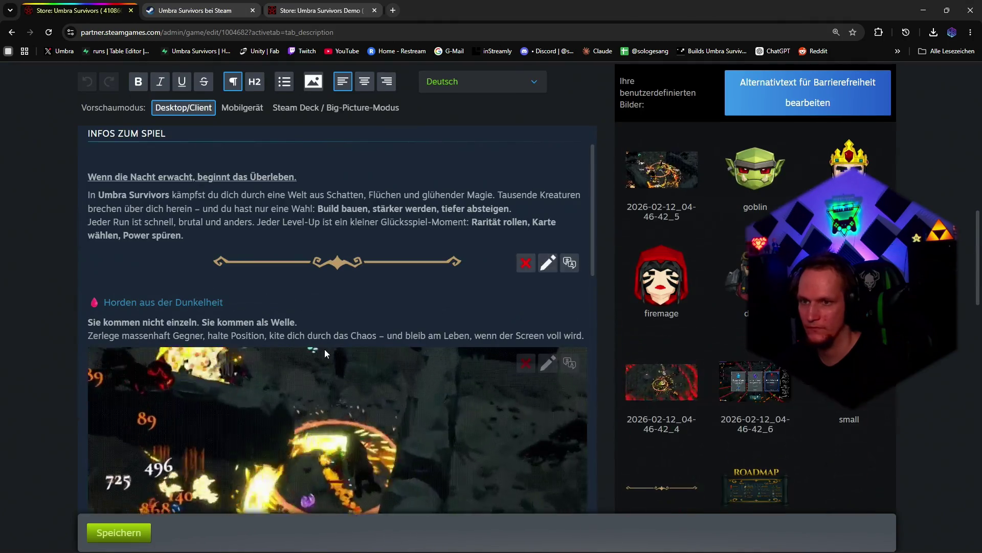
left_click(290, 309)
key("ctrl+a")
key("ctrl+v")
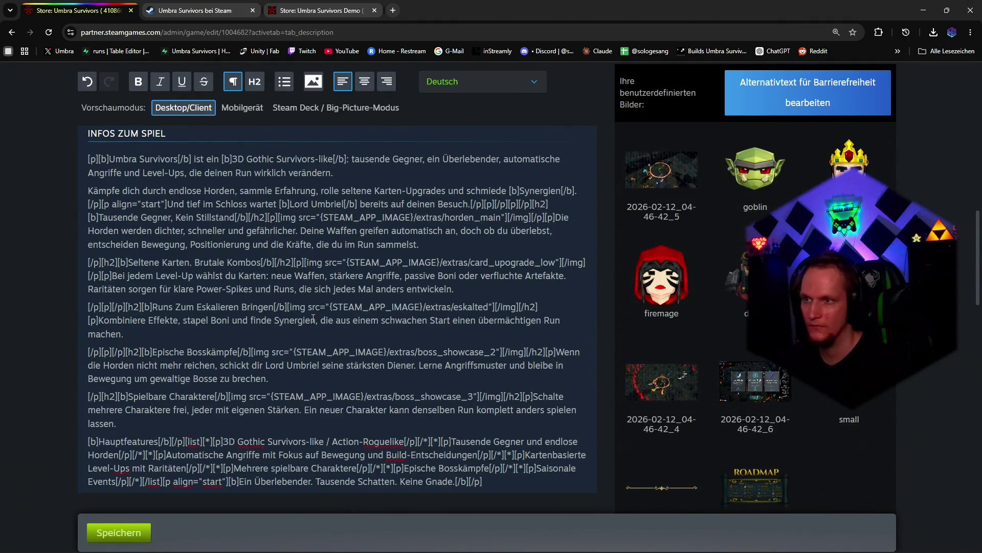
key("ctrl+a")
key("BackSpace")
scroll(257, 331, "up", 4)
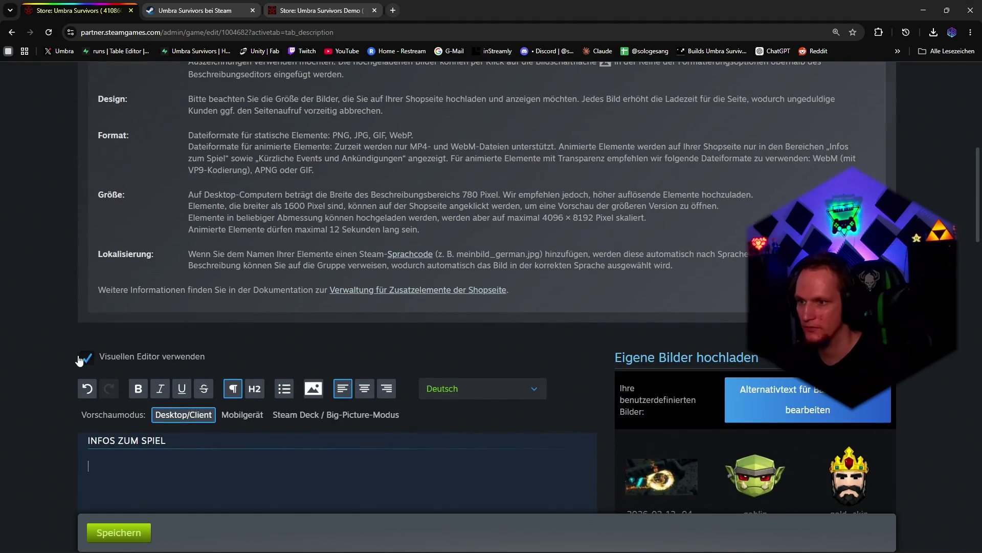
left_click(85, 357)
type("sdsd")
key("ctrl+a")
key("ctrl+v")
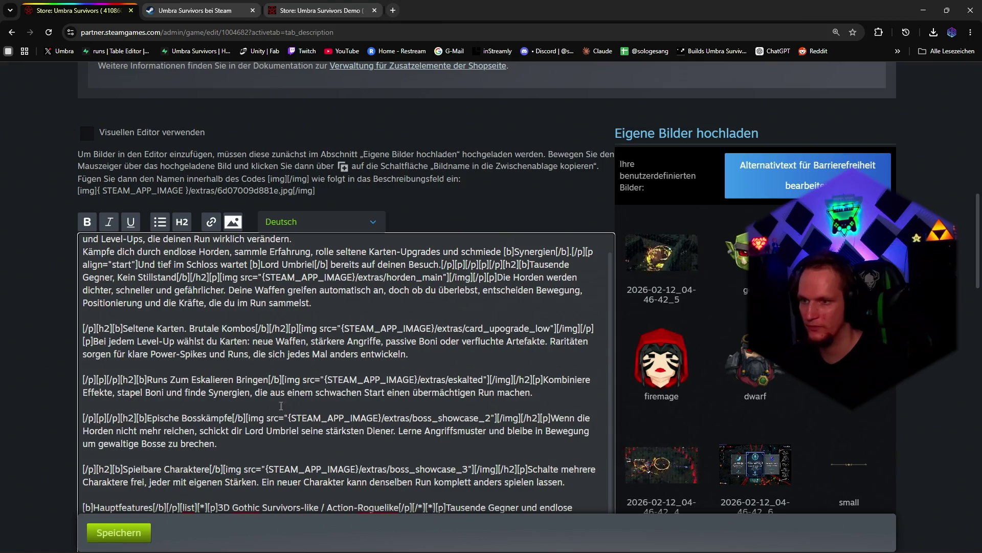
Step: Clear the main game's English description and paste in the translated English text
left_click(301, 221)
left_click(292, 254)
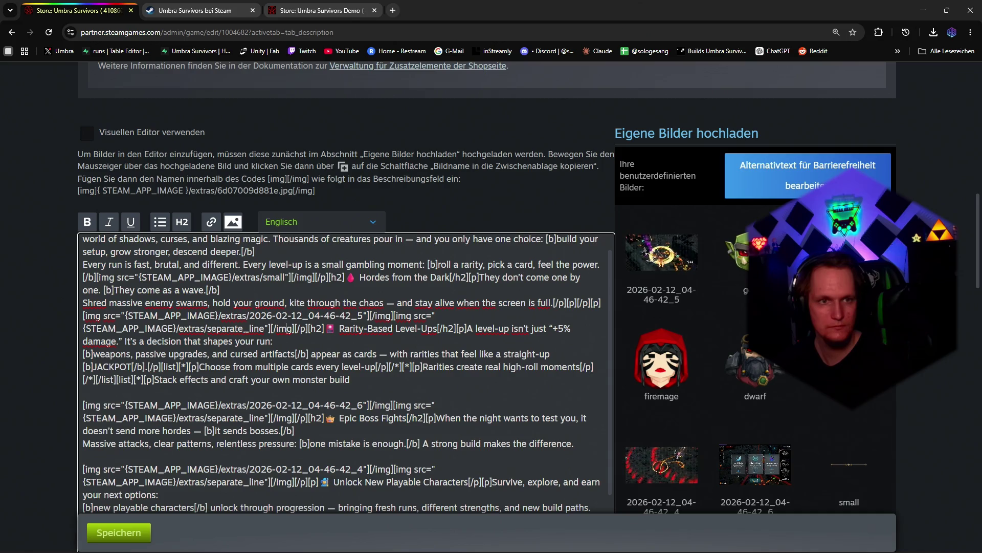
left_click(498, 349)
key("ctrl+a")
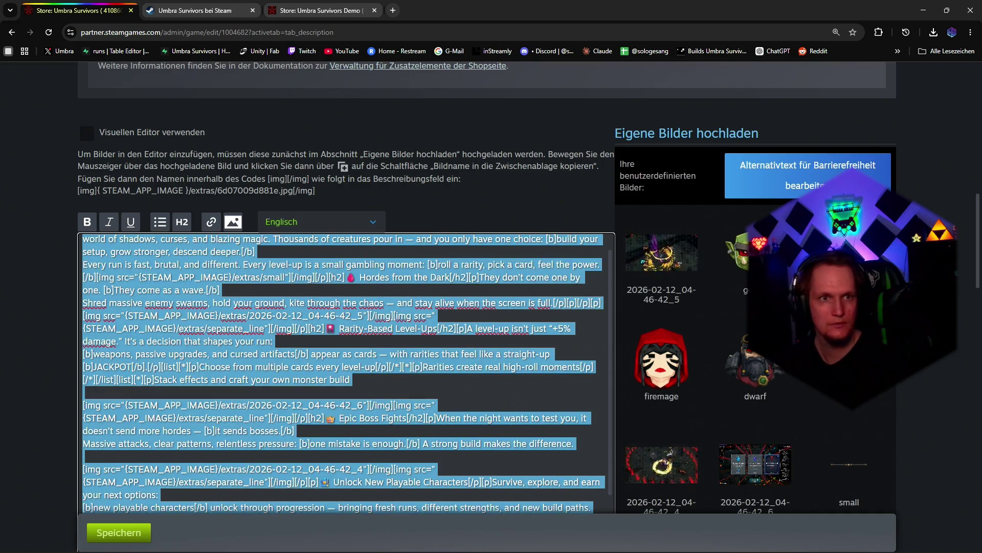
key("Delete")
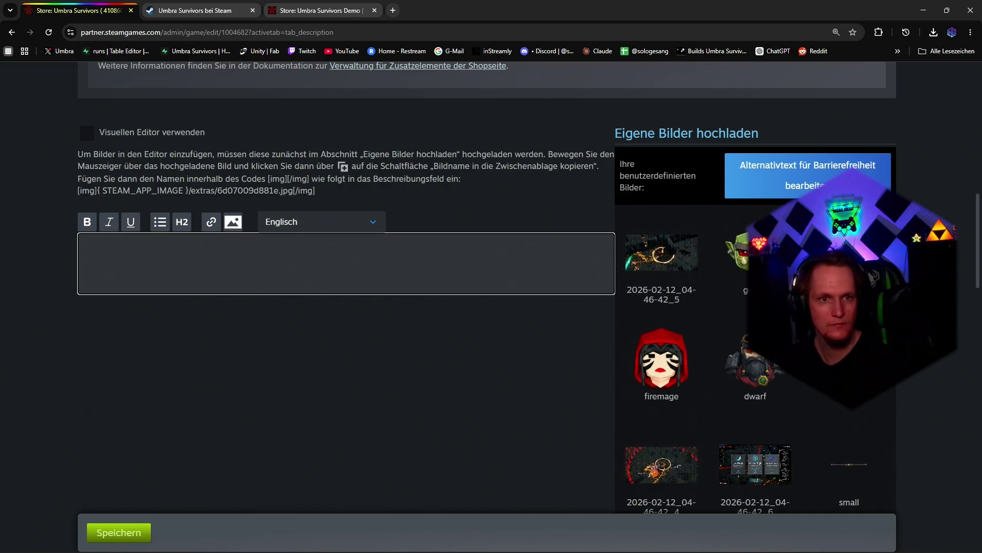
key("alt+Tab")
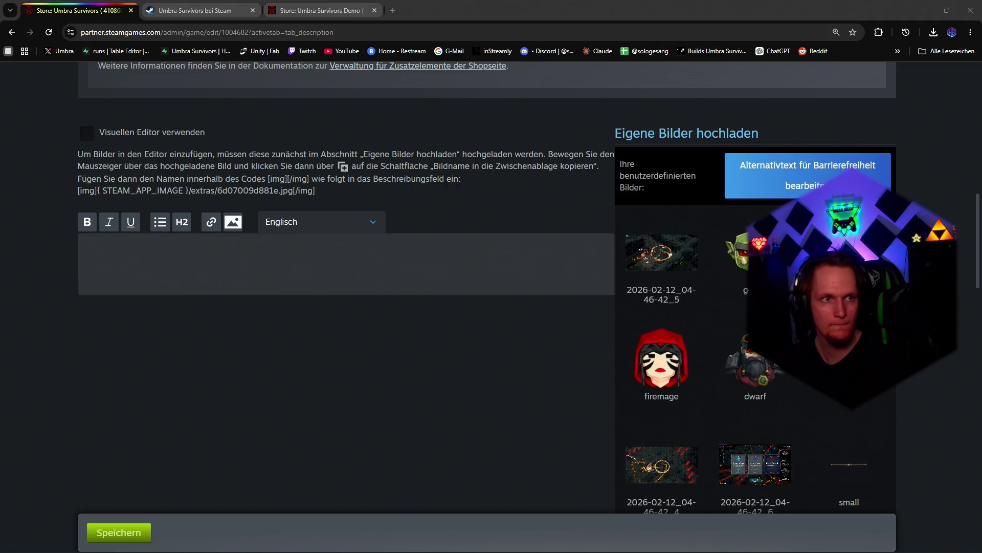
left_click(281, 270)
key("ctrl+v")
Step: Paste the translated descriptions for French, Italian and Spanish (Spain)
left_click(294, 221)
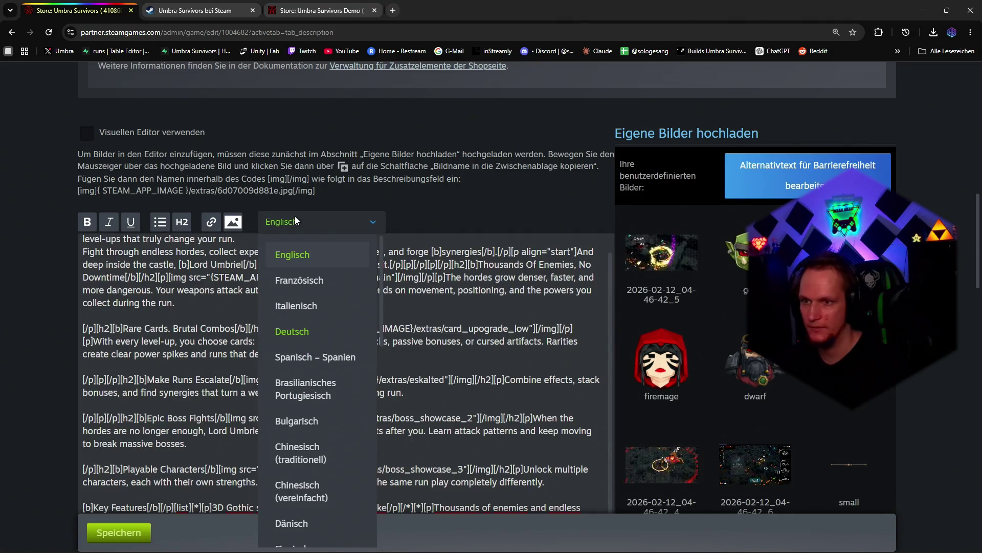
left_click(299, 280)
key("alt+Tab")
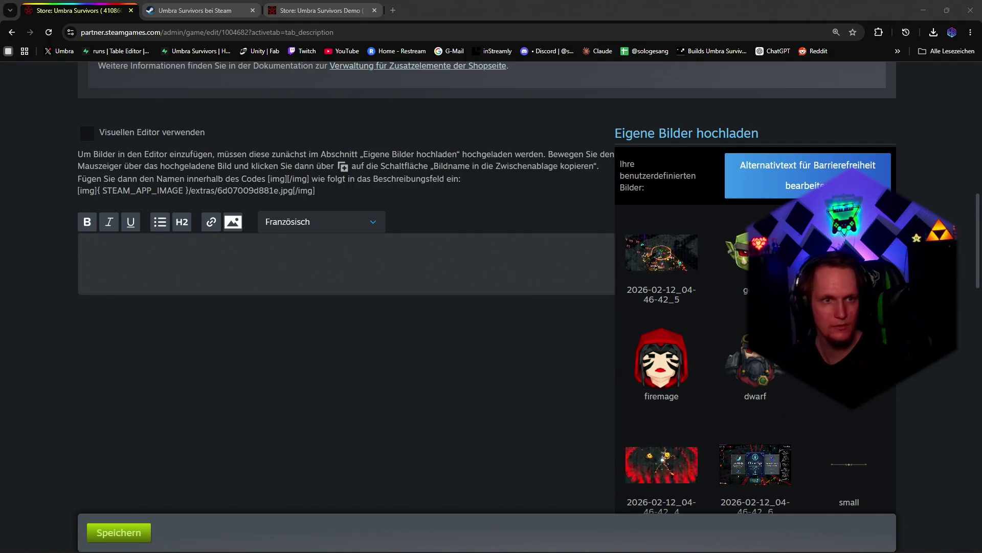
left_click(345, 286)
key("ctrl+v")
left_click(294, 221)
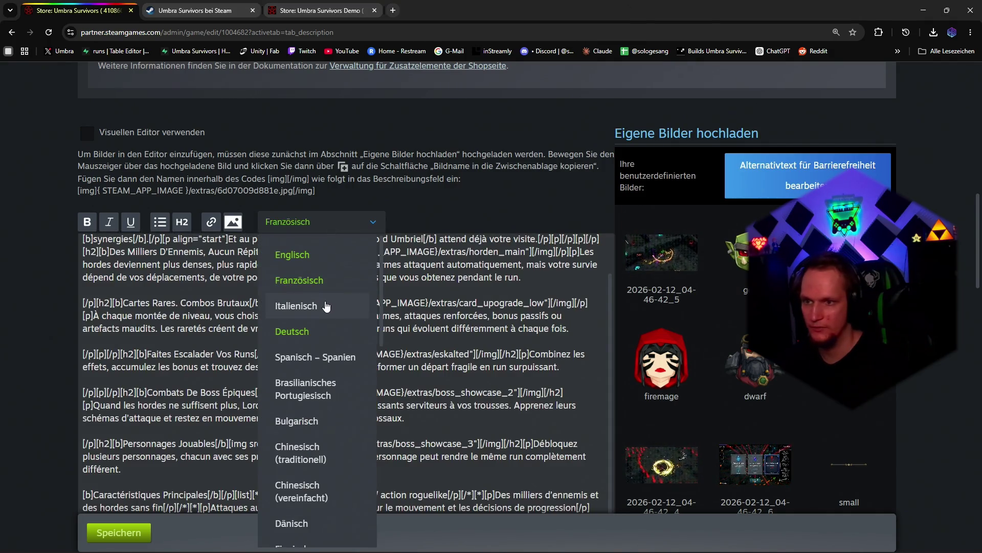
left_click(307, 301)
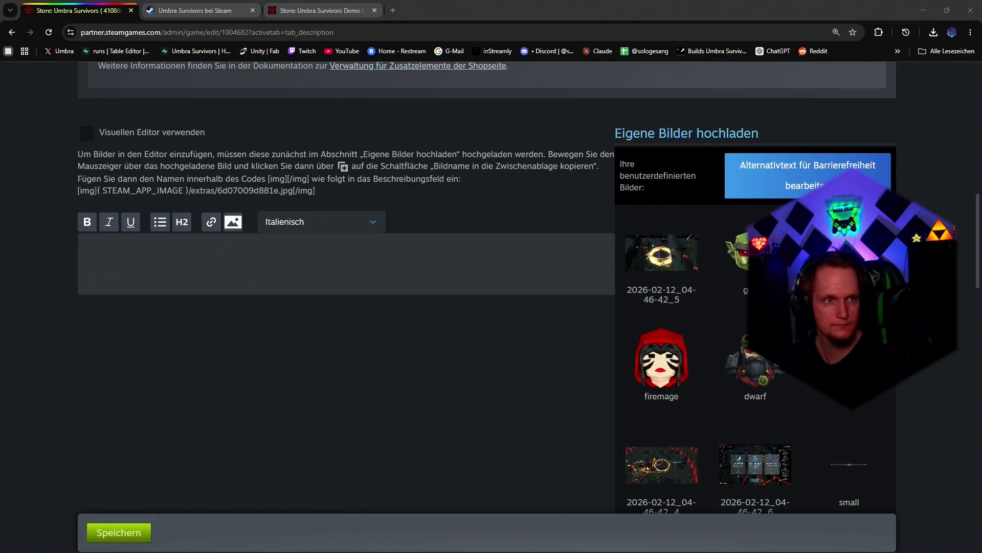
key("ctrl+v")
left_click(326, 222)
left_click(321, 358)
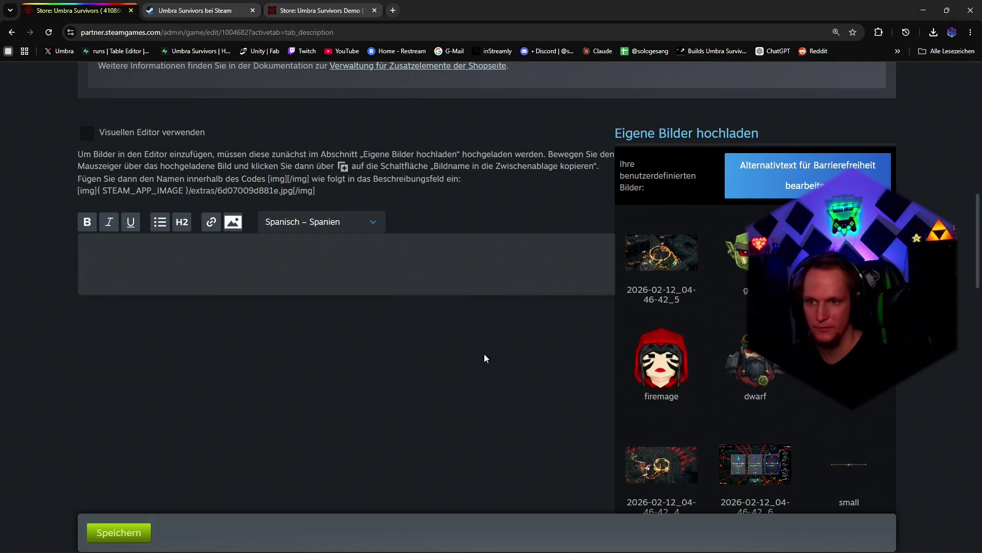
key("ctrl+v")
left_click(321, 222)
Step: Paste the descriptions for Brazilian Portuguese, Bulgarian, traditional and simplified Chinese
left_click(306, 389)
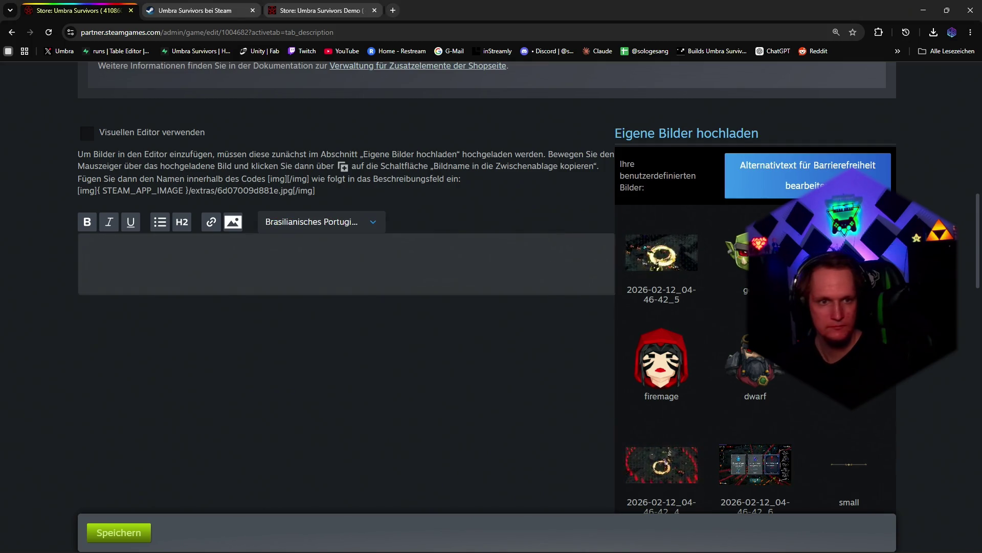
left_click(117, 248)
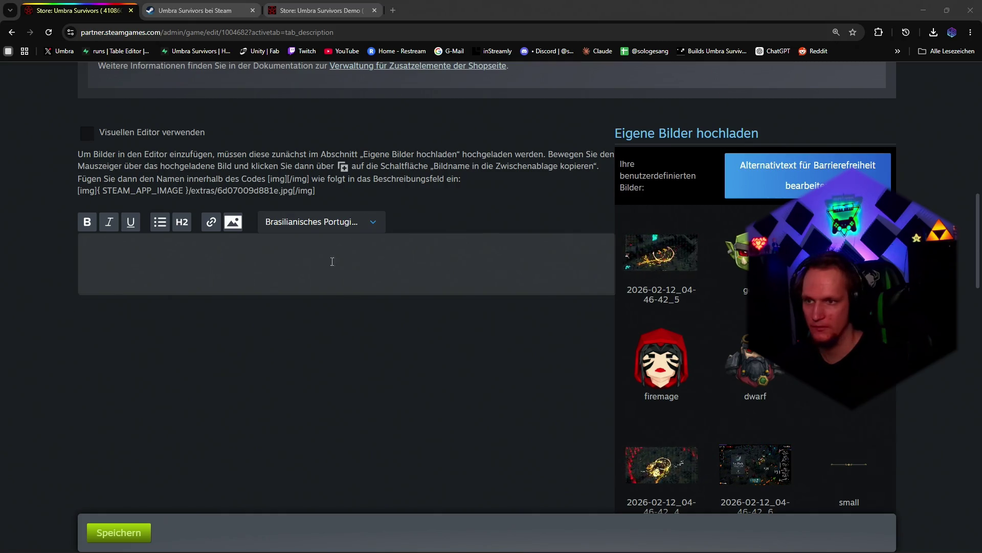
key("ctrl+v")
left_click(331, 221)
left_click(296, 430)
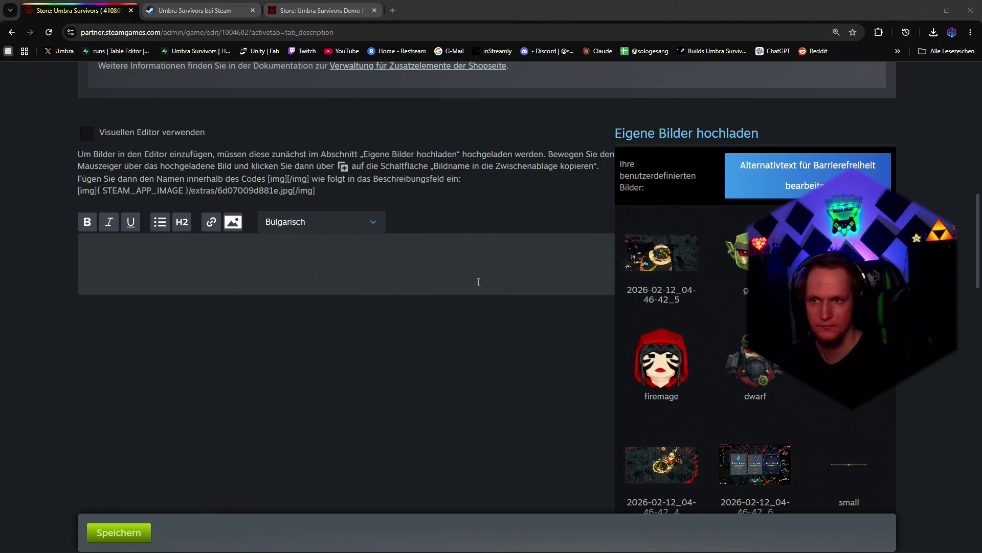
key("ctrl+v")
left_click(322, 222)
left_click(296, 448)
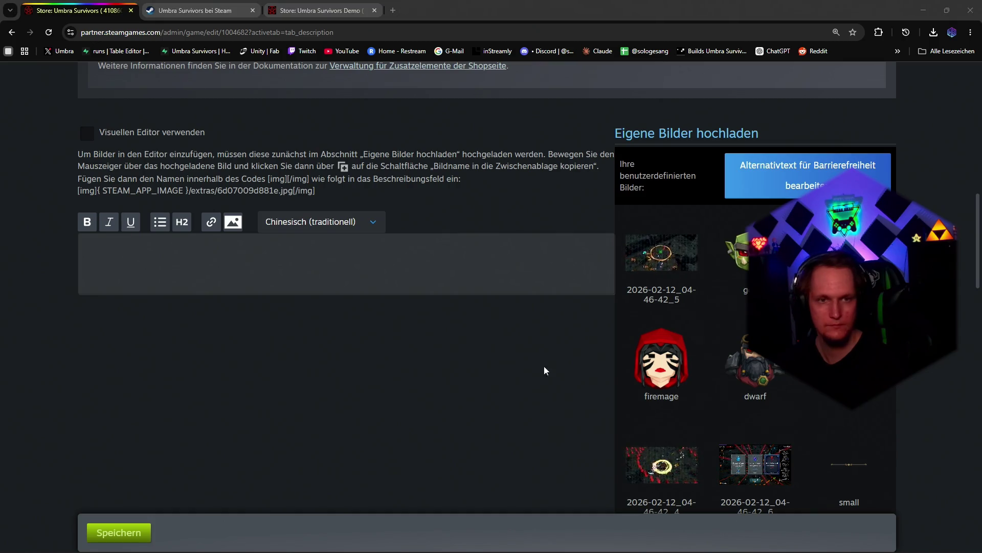
left_click(346, 261)
key("ctrl+v")
left_click(323, 223)
left_click(304, 485)
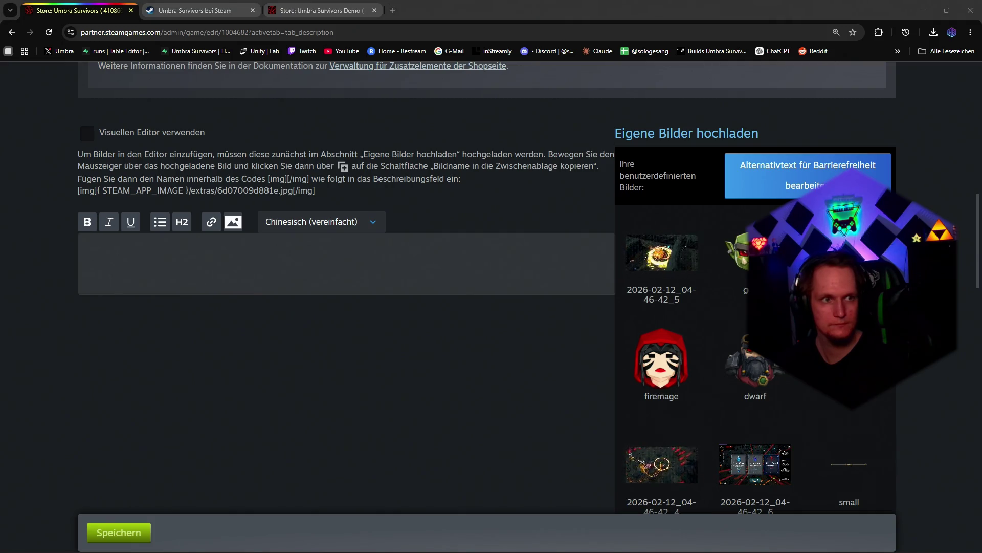
left_click(346, 262)
key("ctrl+v")
left_click(323, 222)
scroll(307, 346, "down", 2)
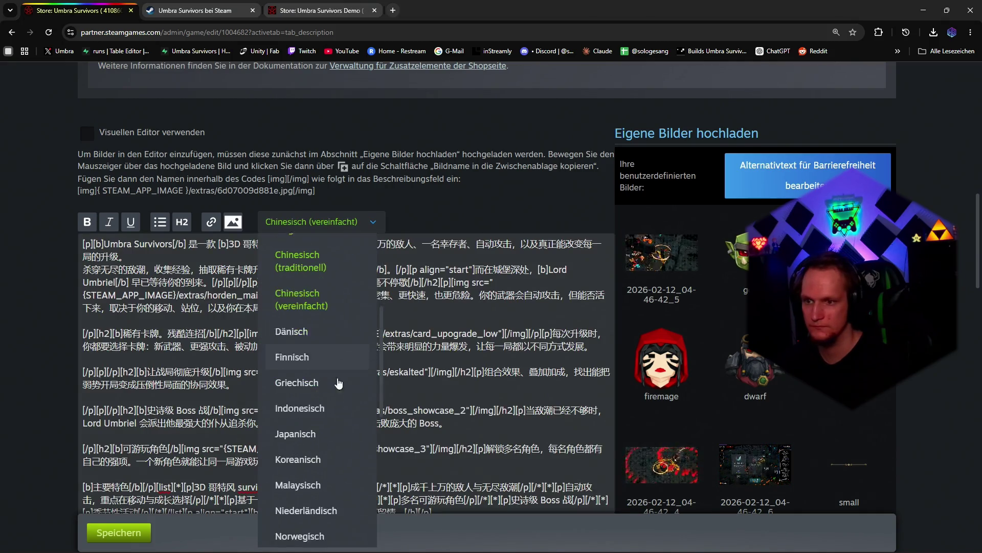
Step: Paste the translated descriptions for Danish, Finnish and Greek
left_click(292, 319)
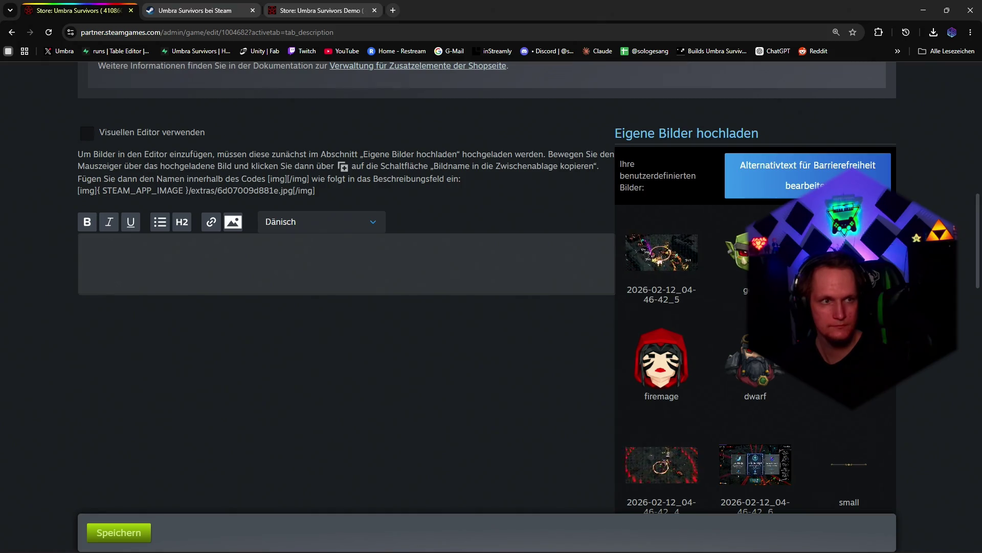
left_click(344, 261)
key("ctrl+v")
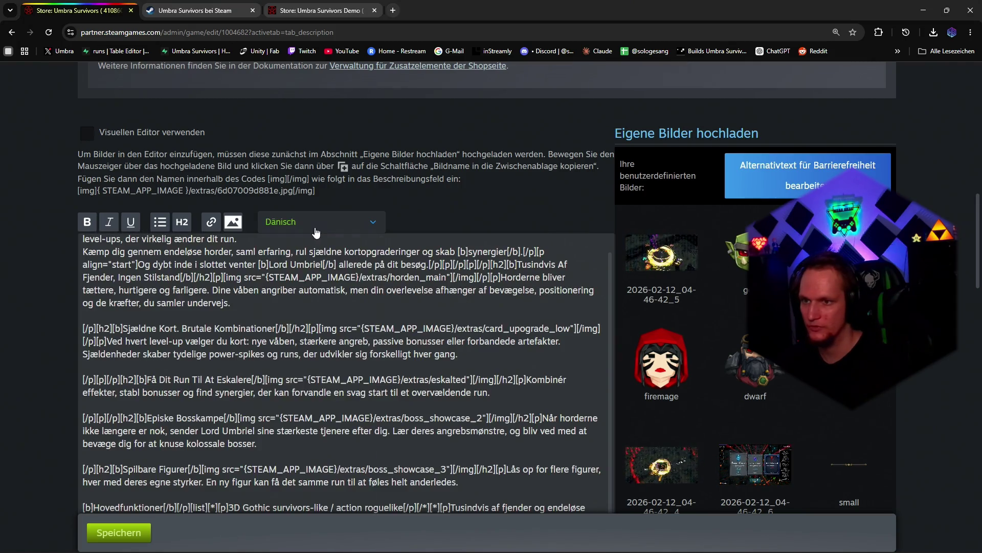
left_click(323, 222)
scroll(330, 384, "down", 2)
left_click(294, 446)
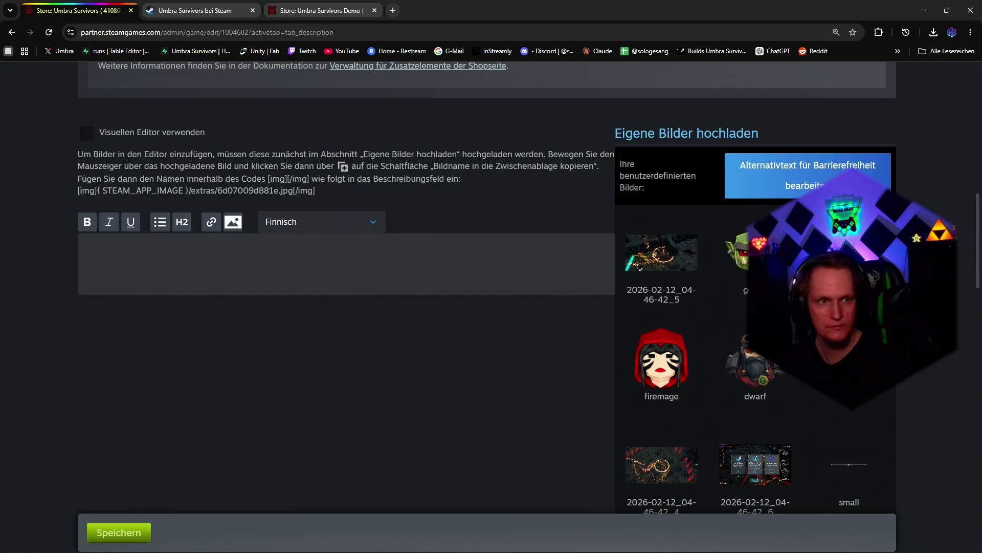
left_click(295, 253)
key("ctrl+v")
left_click(322, 221)
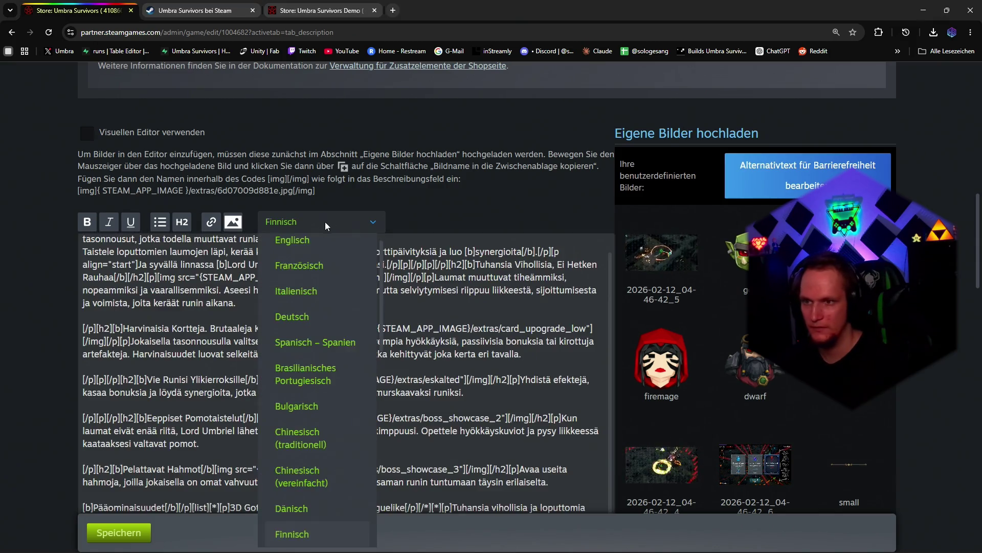
left_click(299, 360)
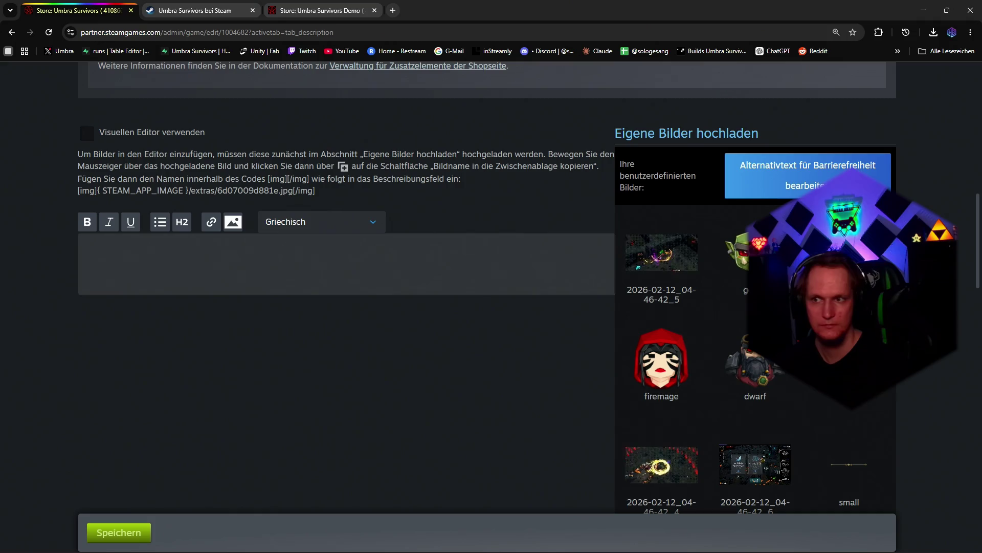
left_click(316, 253)
key("ctrl+v")
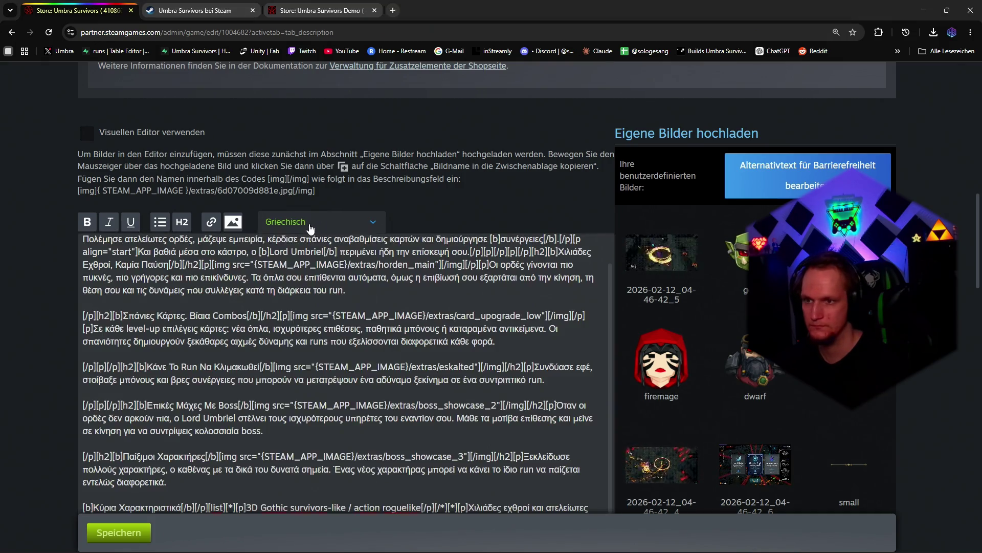
Step: Paste the translated descriptions for Indonesian, Japanese and Korean
left_click(323, 222)
left_click(311, 429)
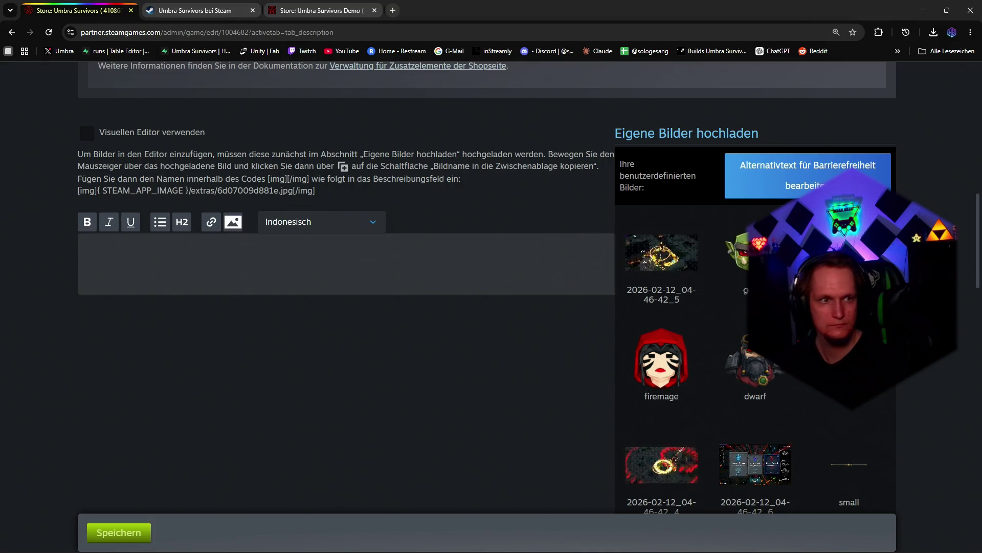
left_click(350, 263)
key("ctrl+v")
left_click(327, 222)
left_click(345, 366)
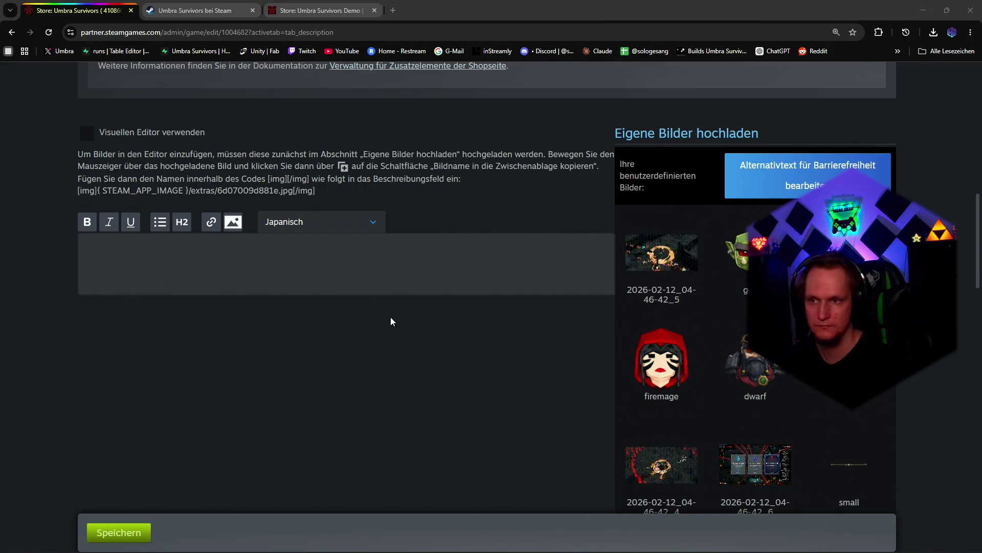
left_click(345, 263)
key("ctrl+v")
left_click(328, 223)
left_click(318, 450)
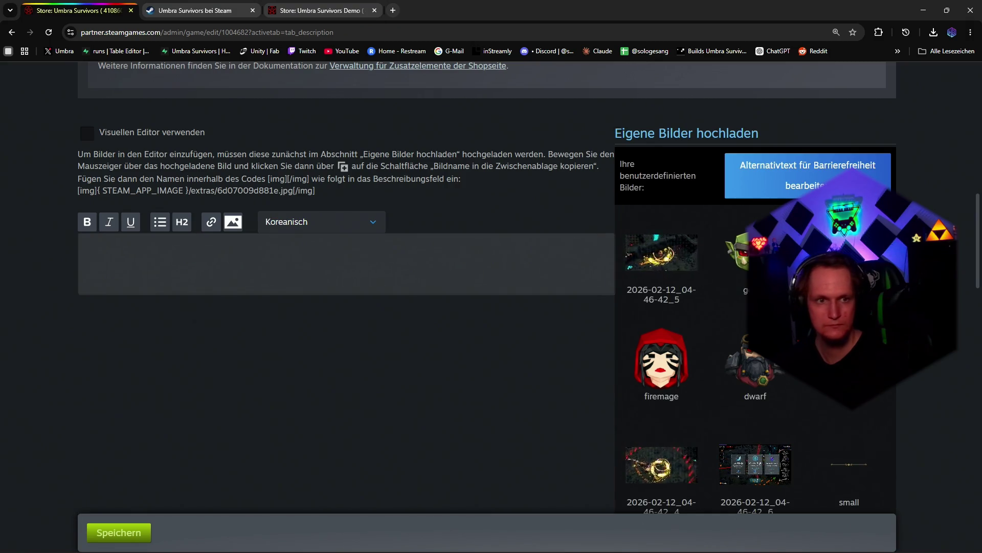
left_click(265, 282)
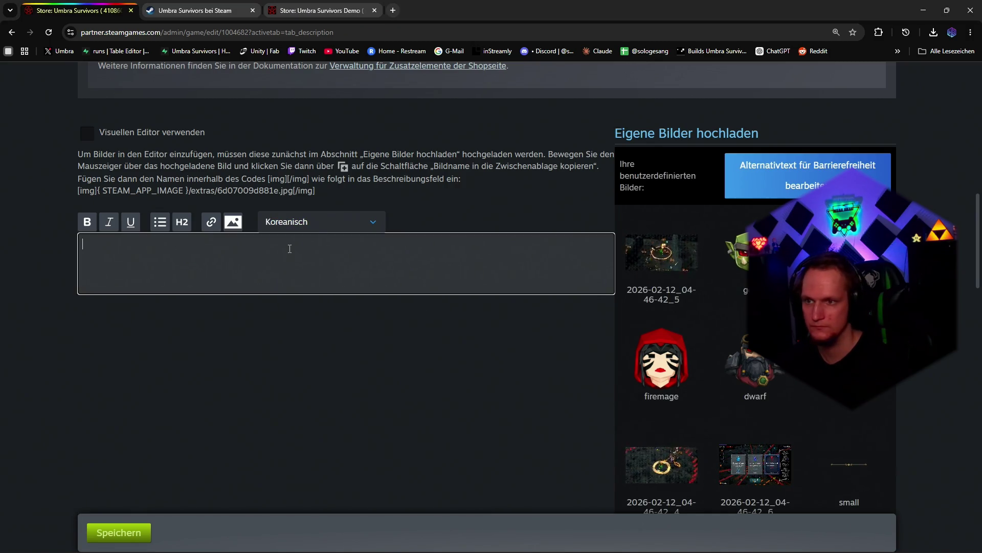
key("ctrl+v")
left_click(321, 221)
Step: Paste the translated descriptions for Malay, Dutch and Norwegian
left_click(328, 335)
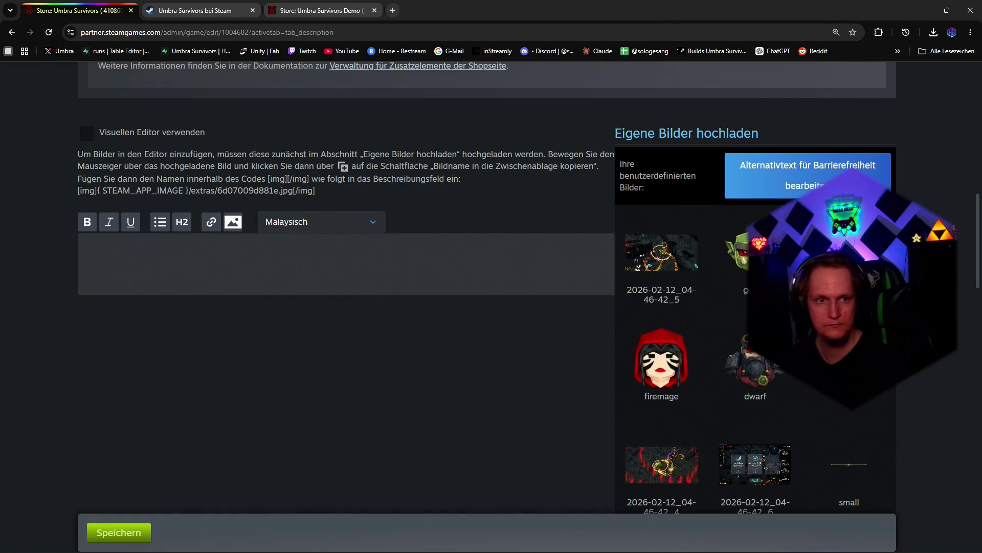
left_click(304, 246)
key("ctrl+v")
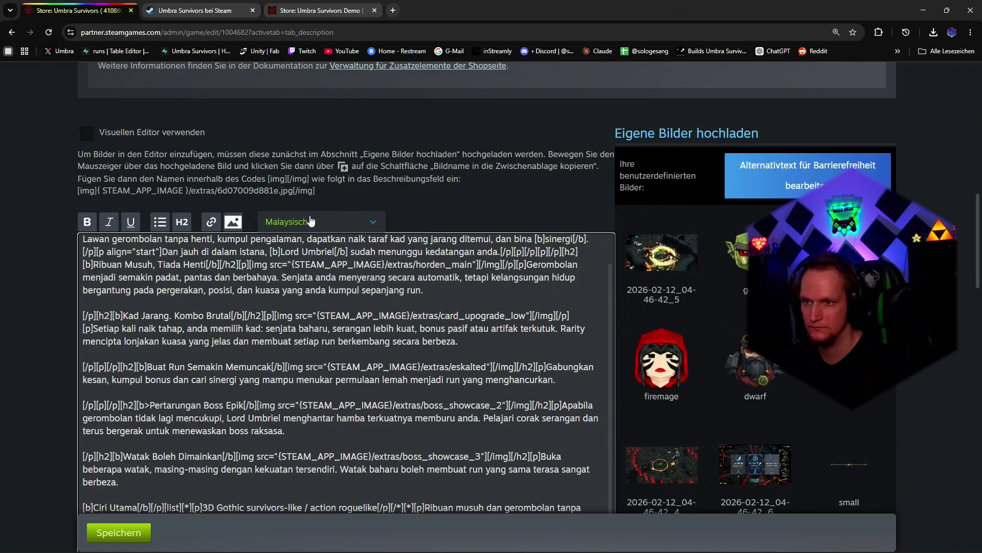
left_click(321, 221)
left_click(304, 423)
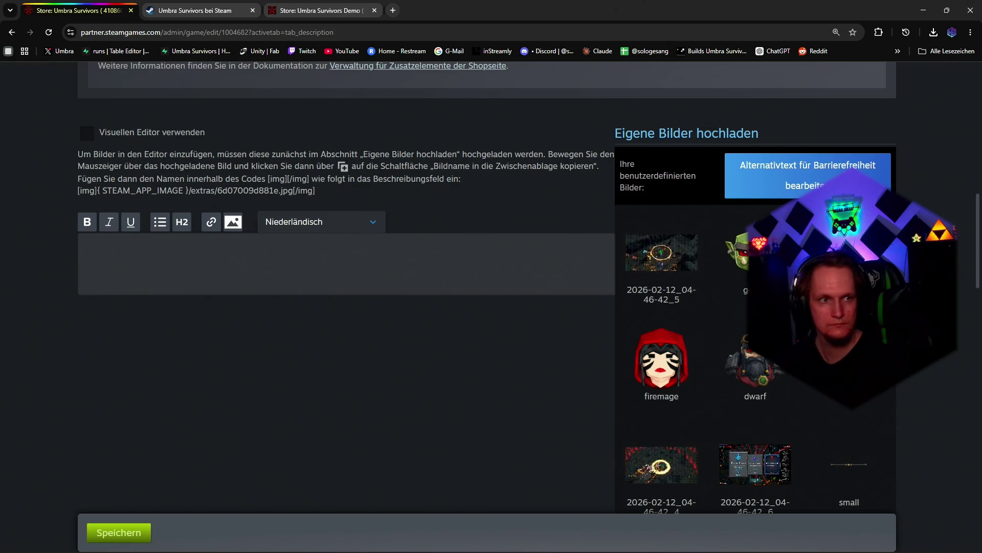
left_click(303, 261)
key("ctrl+v")
left_click(321, 221)
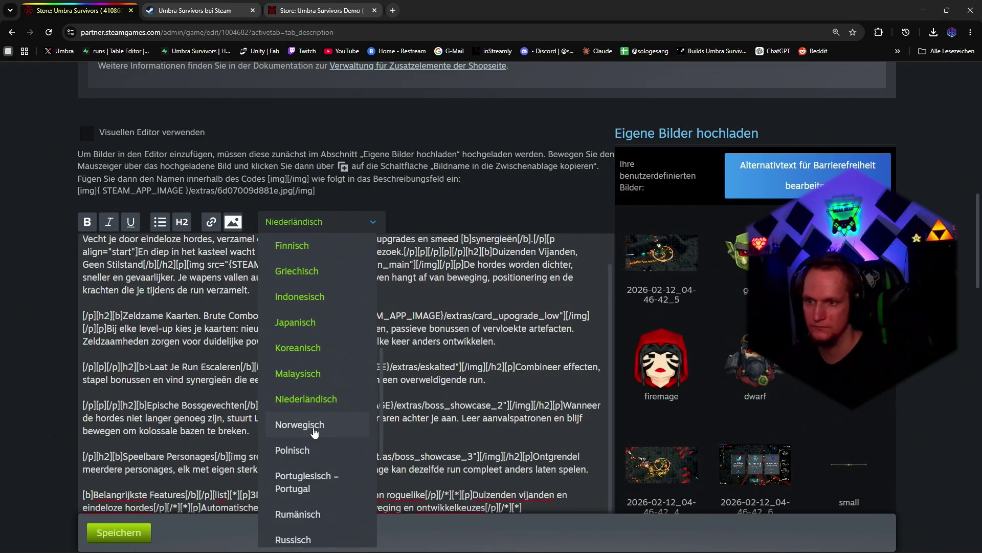
left_click(314, 428)
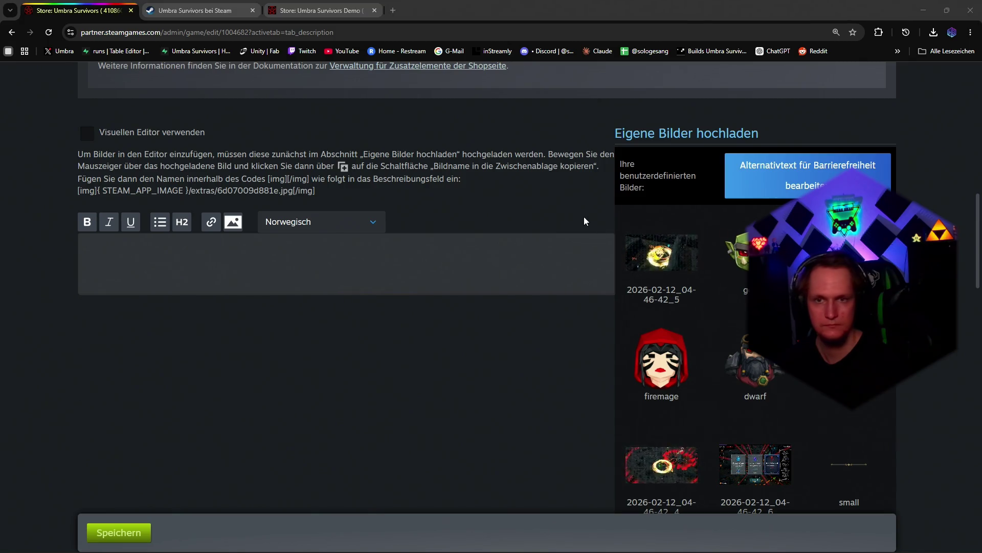
left_click(304, 261)
key("ctrl+v")
left_click(320, 222)
Step: Paste the Polish description, then switch to the empty Portuguese (Portugal) description
left_click(293, 425)
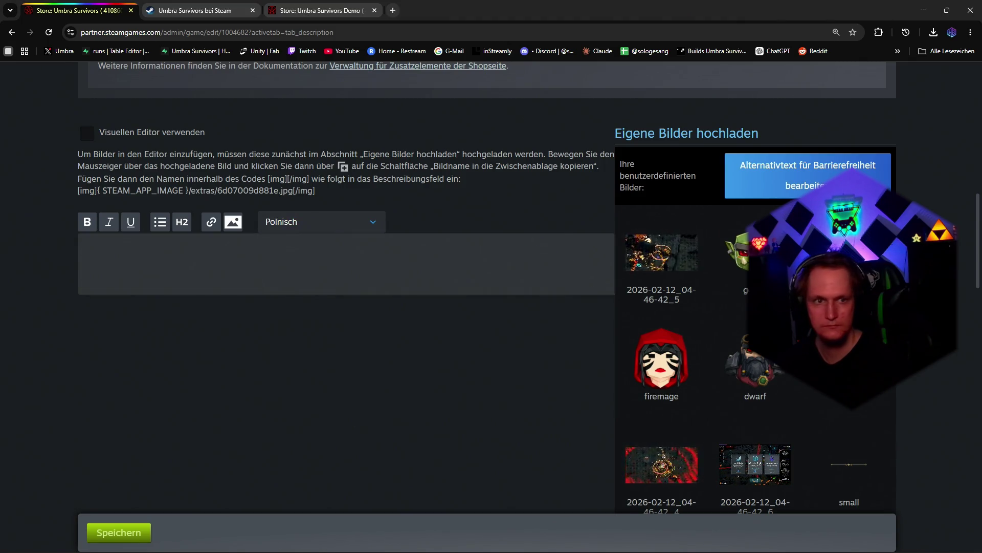
left_click(336, 253)
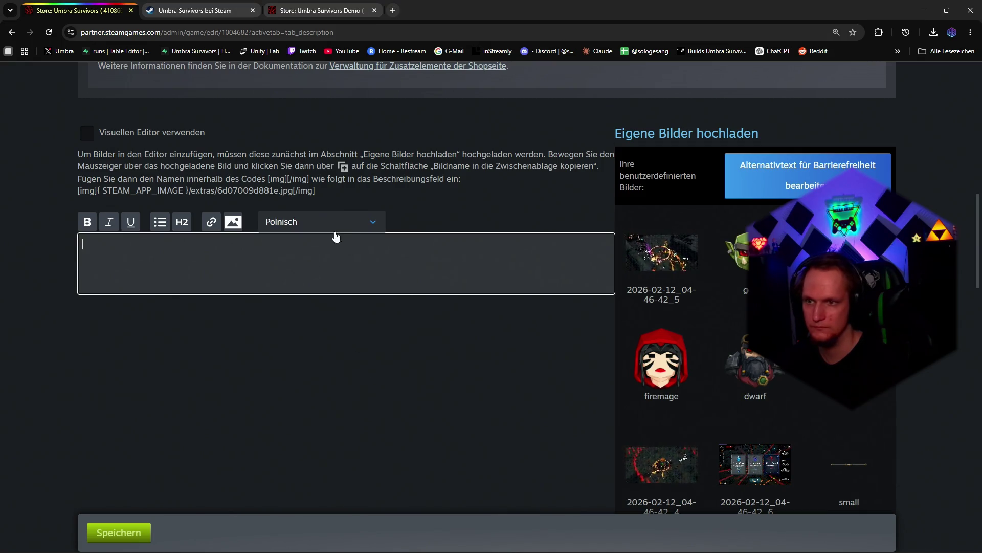
key("ctrl+v")
left_click(321, 221)
left_click(313, 429)
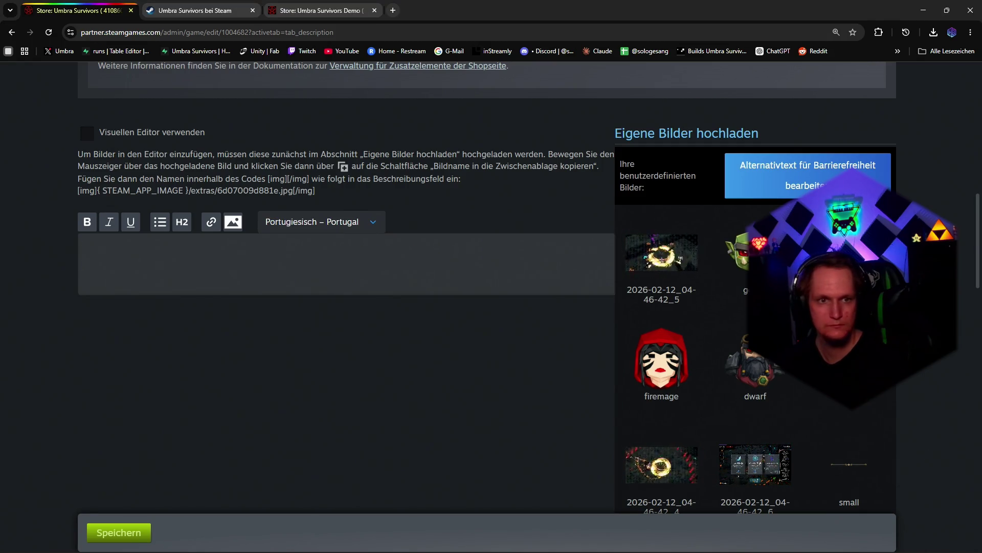
Step: Paste the BBCode description into the Portuguese, Romanian and Russian language fields
left_click(336, 261)
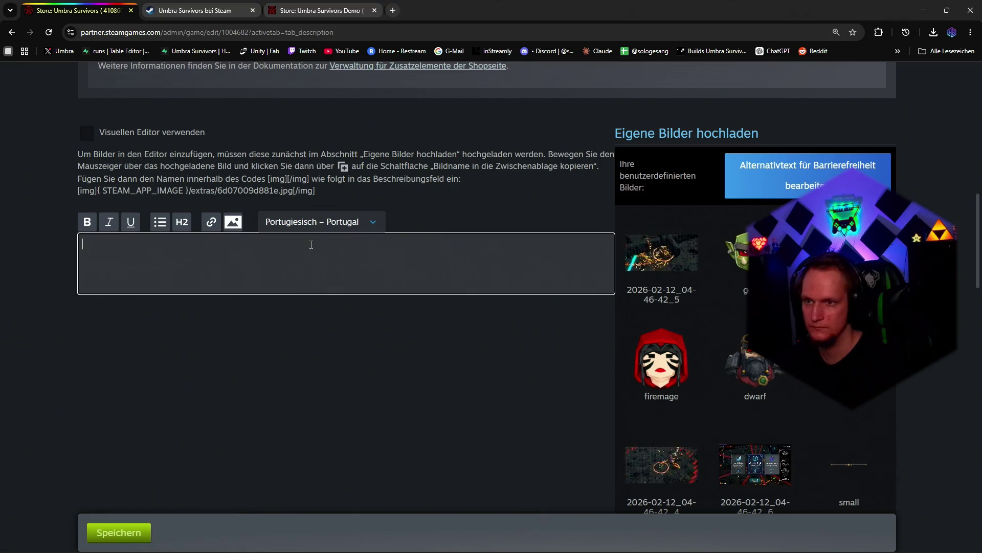
key("ctrl+v")
left_click(322, 221)
left_click(308, 437)
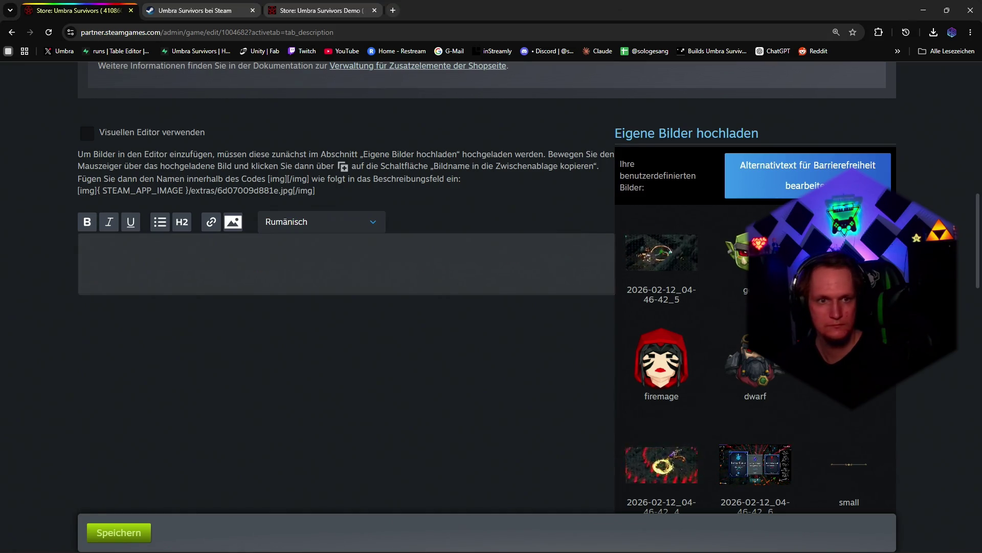
left_click(258, 261)
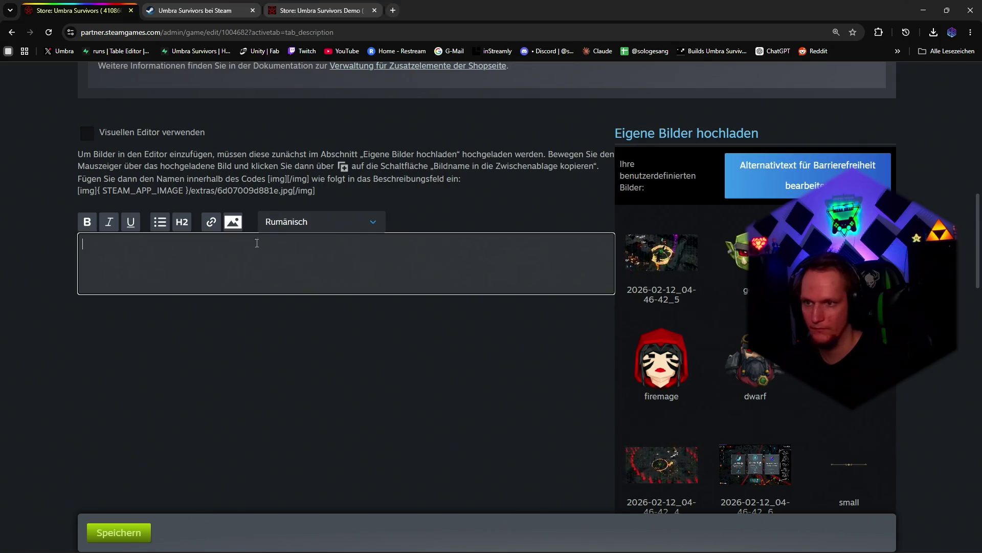
key("ctrl+v")
left_click(321, 222)
left_click(301, 436)
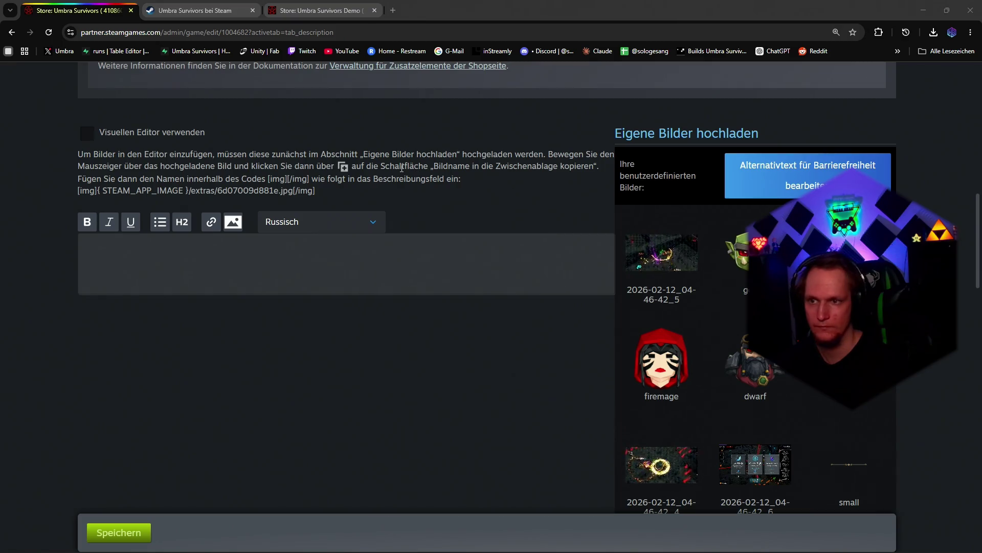
left_click(259, 261)
key("ctrl+v")
left_click(320, 221)
Step: Paste the BBCode description into the Swedish, Latin American Spanish and Thai fields
left_click(323, 435)
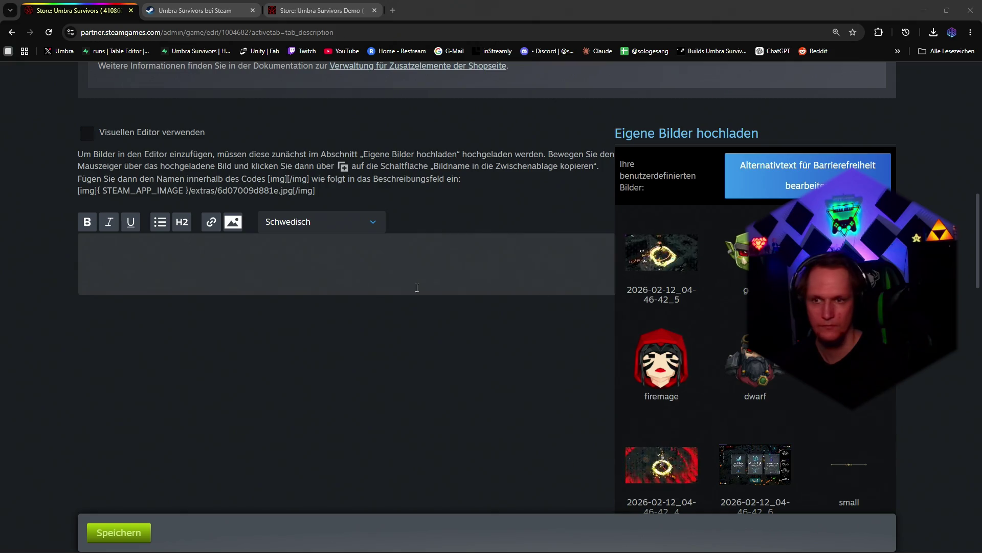
left_click(322, 261)
key("ctrl+v")
left_click(320, 221)
left_click(308, 382)
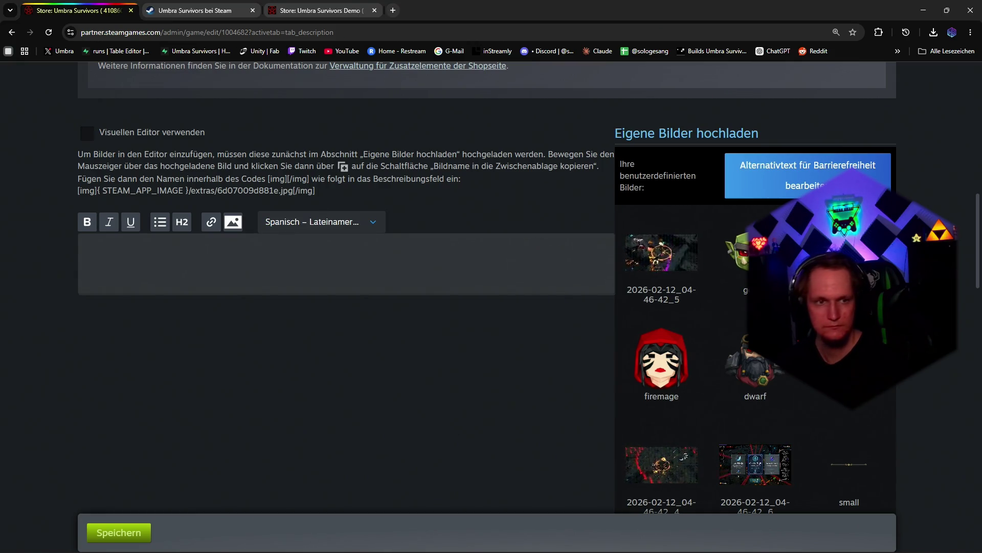
left_click(322, 261)
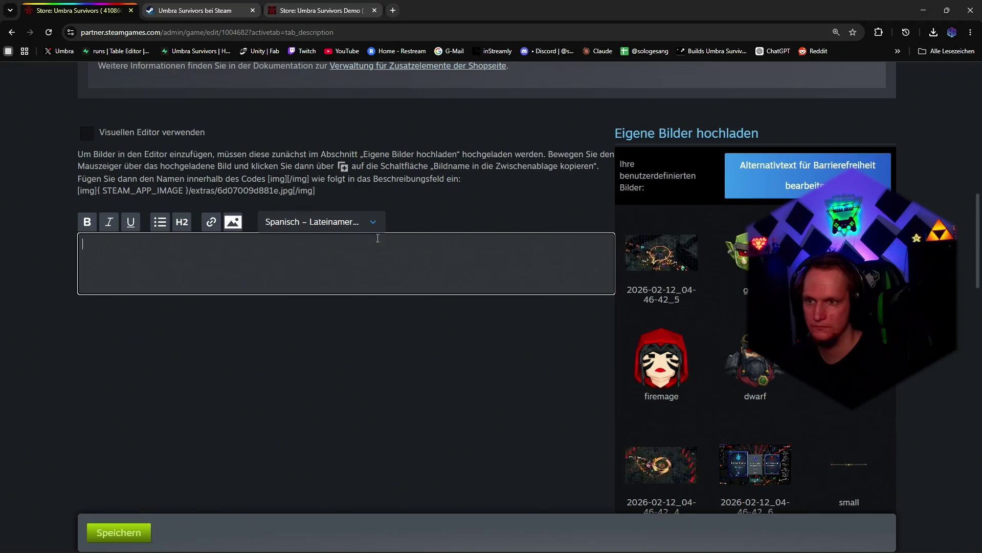
key("ctrl+v")
left_click(321, 221)
left_click(307, 427)
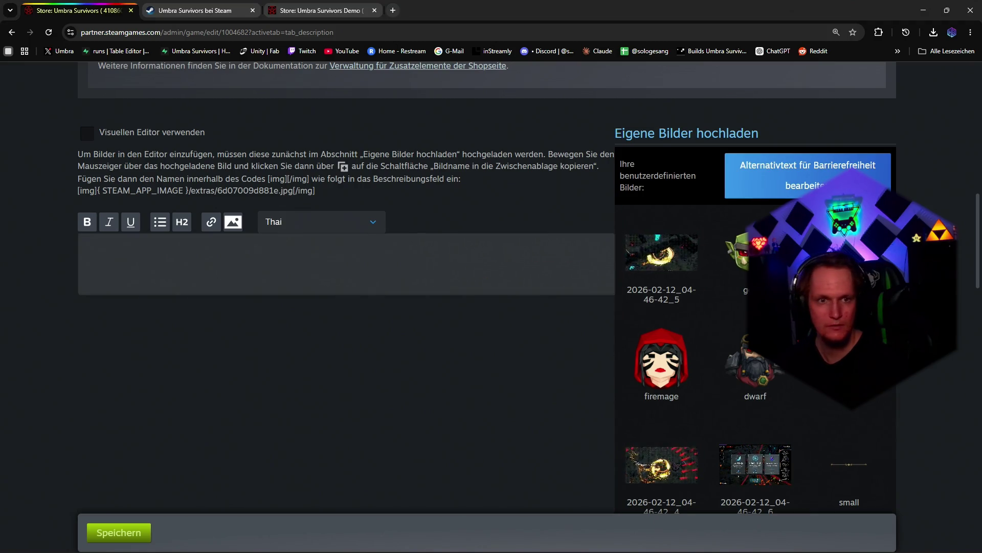
key("ctrl+v")
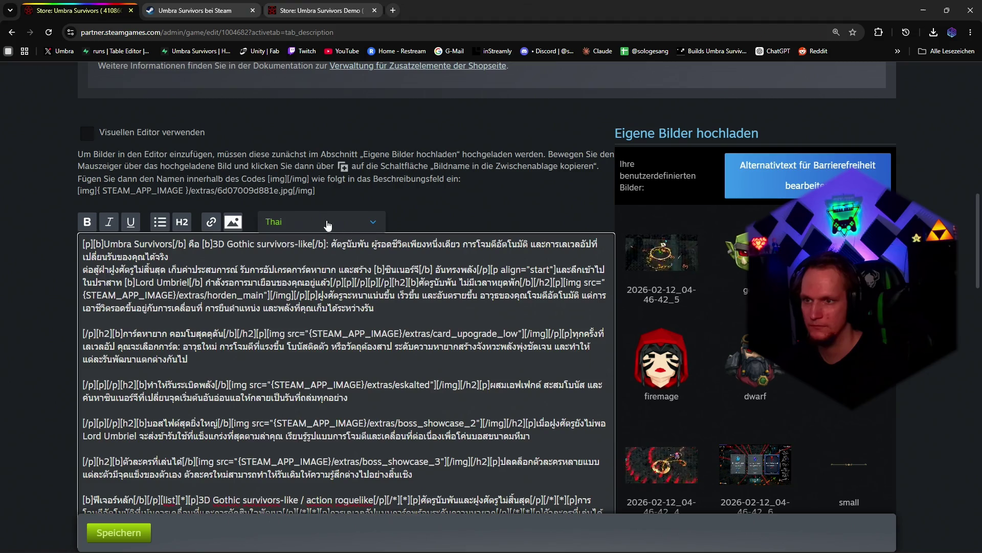
Step: Paste the BBCode description into the Czech, Turkish and Ukrainian fields
left_click(321, 221)
left_click(302, 427)
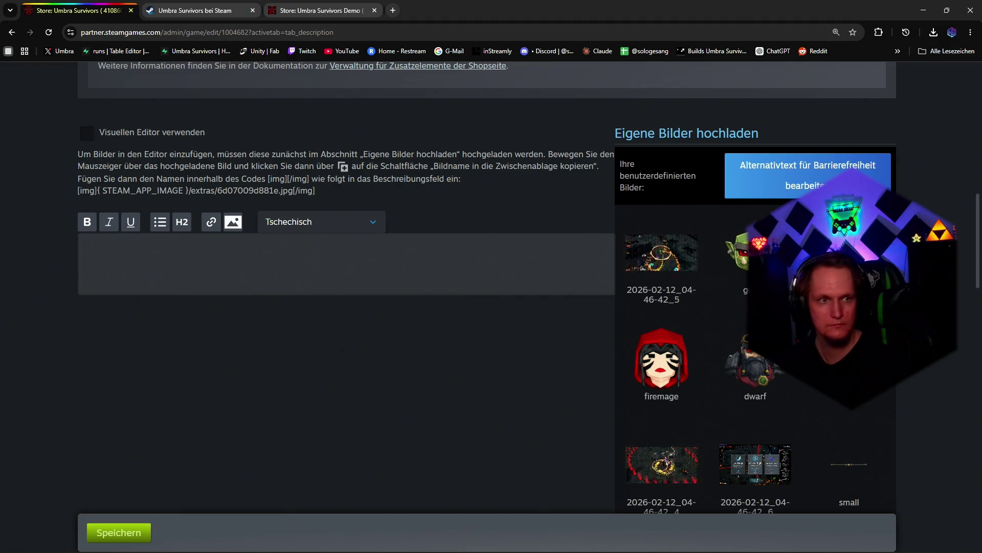
key("ctrl+v")
left_click(321, 221)
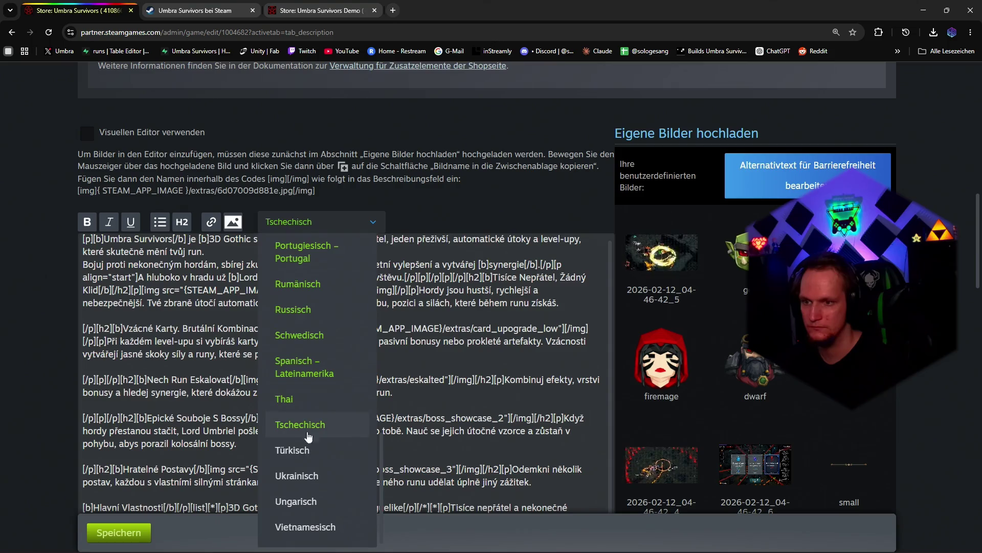
left_click(307, 438)
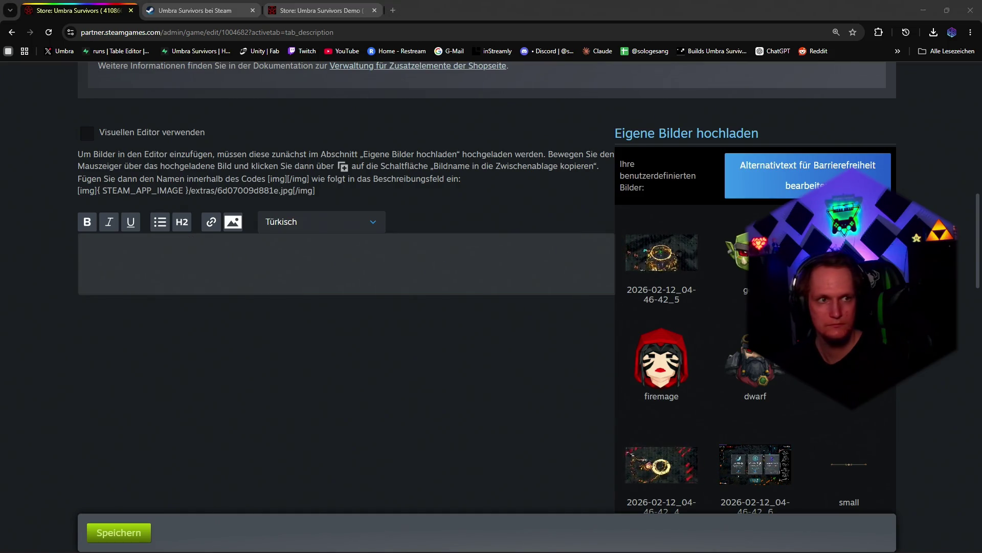
left_click(361, 225)
left_click(428, 250)
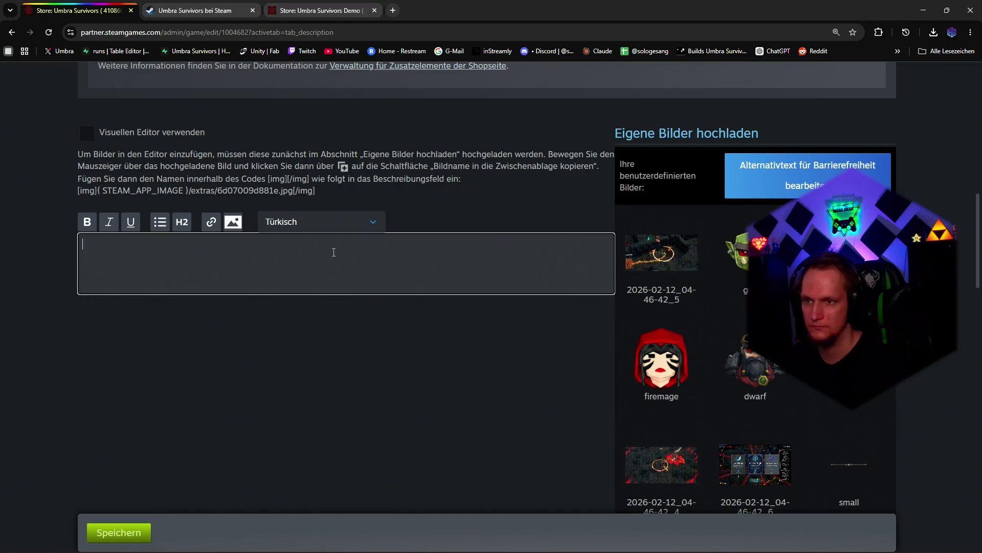
key("ctrl+v")
left_click(306, 224)
left_click(289, 475)
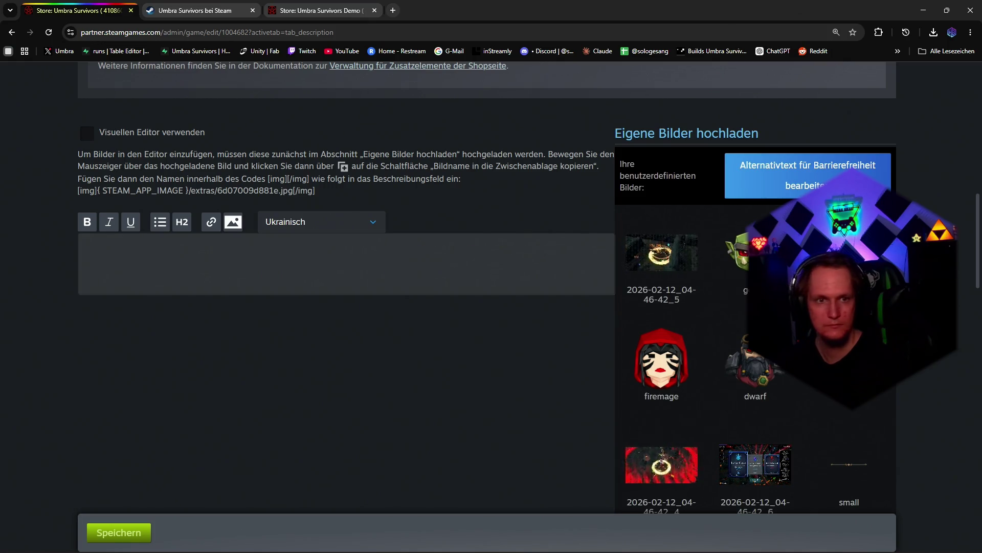
key("ctrl+v")
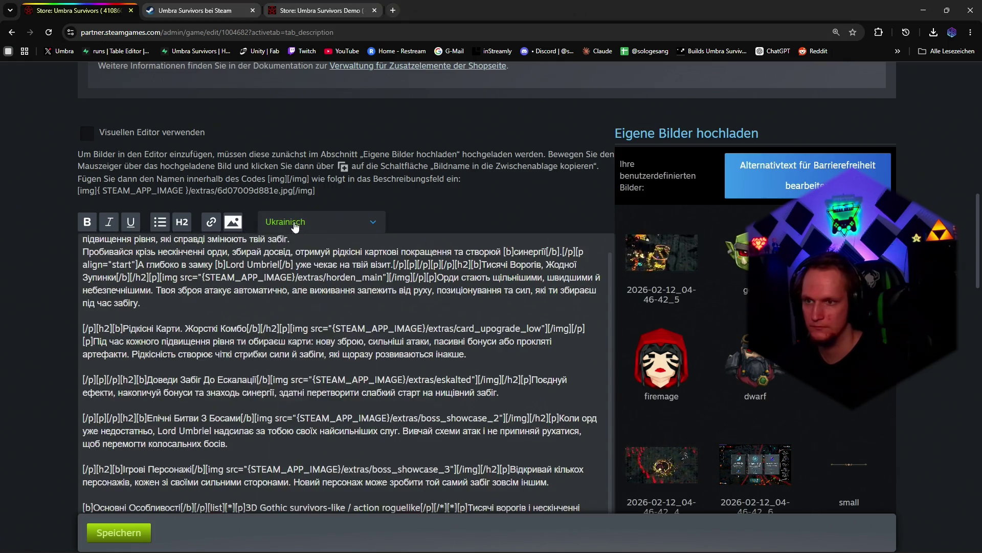
Step: Paste the BBCode description into the Hungarian and Vietnamese fields
left_click(305, 221)
left_click(305, 493)
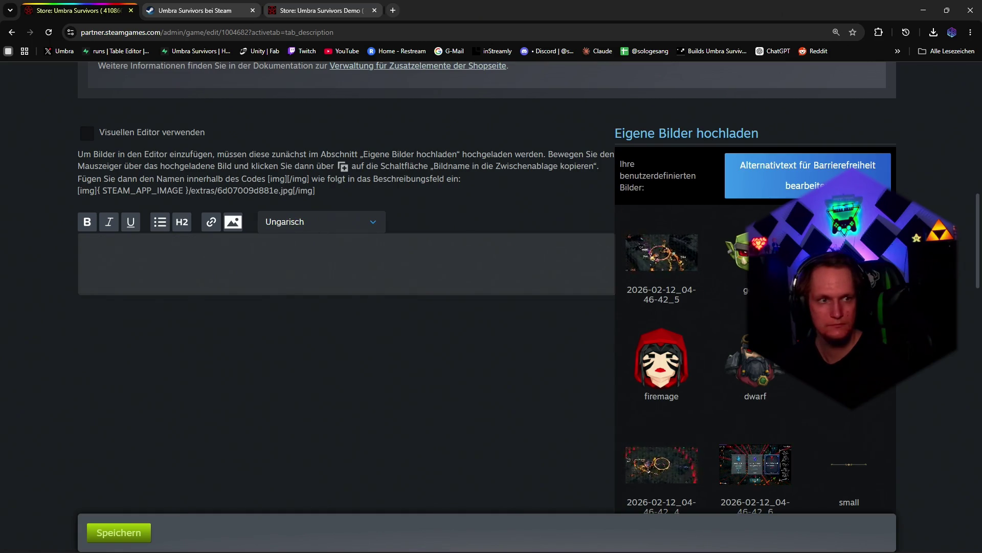
key("ctrl+v")
left_click(305, 221)
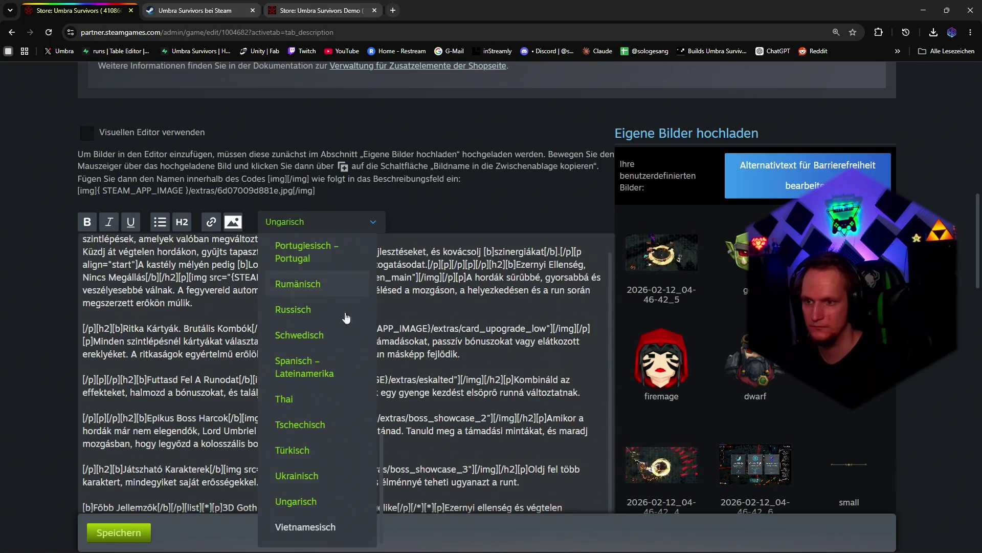
left_click(305, 527)
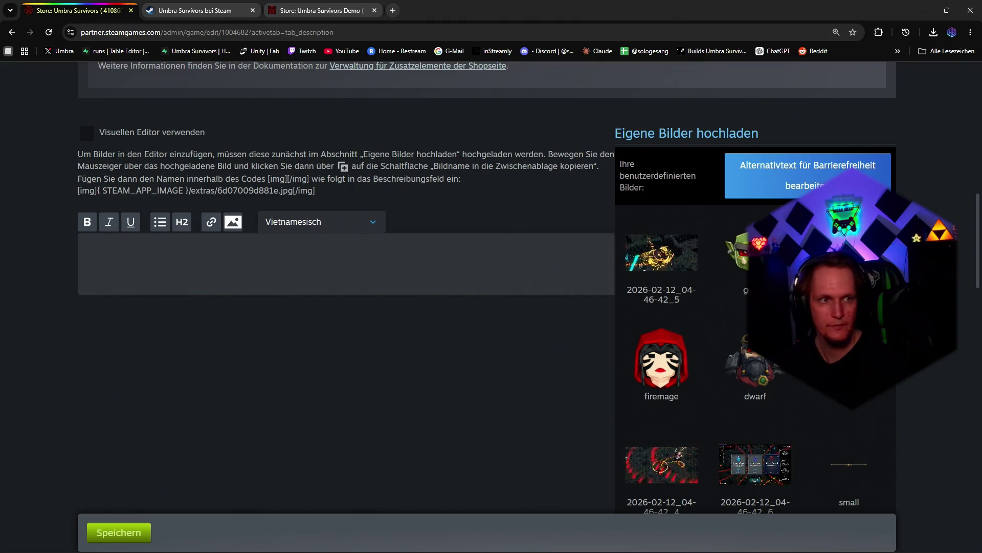
left_click(394, 261)
key("ctrl+v")
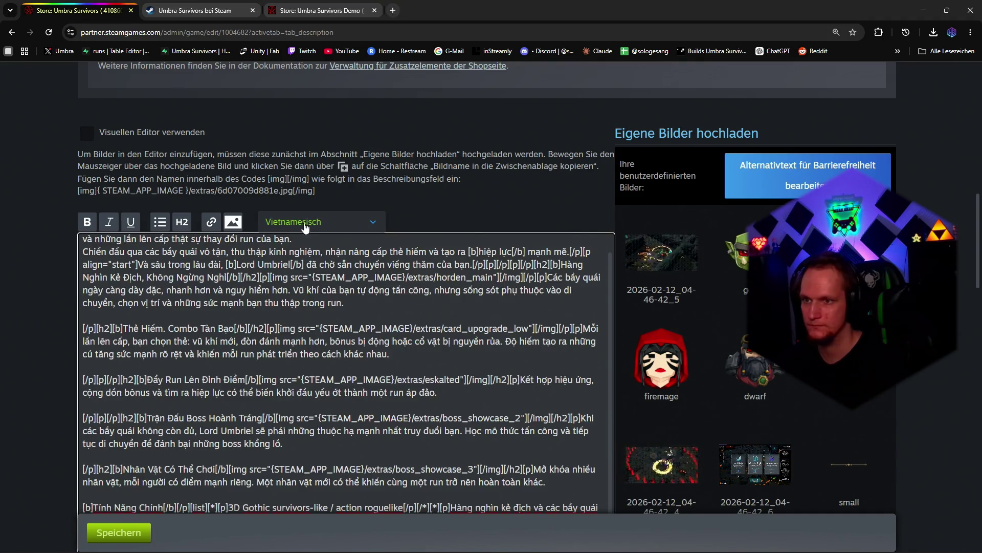
Step: Switch to the German description and enable 'Visuellen Editor verwenden'
left_click(306, 221)
scroll(308, 299, "up", 3)
scroll(307, 299, "down", 3)
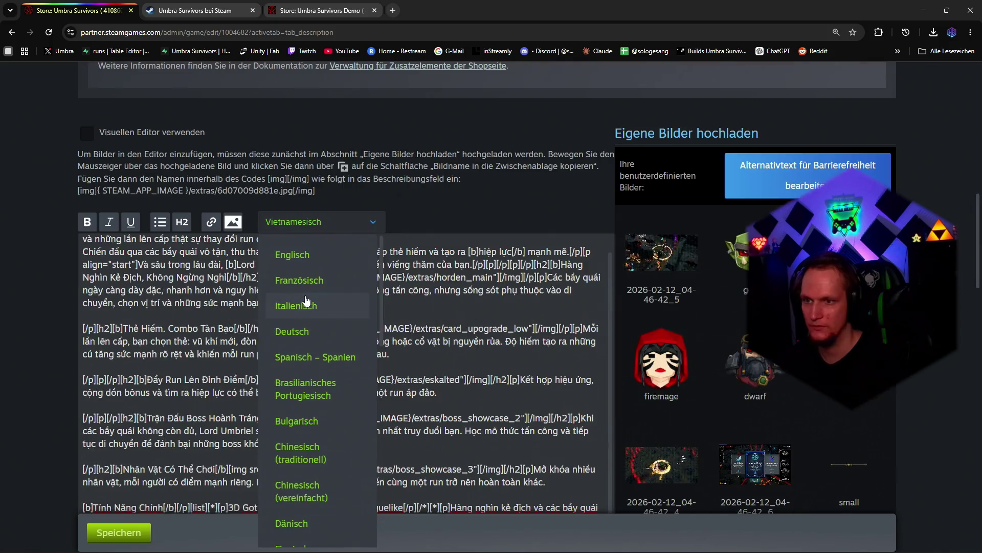
left_click(291, 331)
left_click(87, 132)
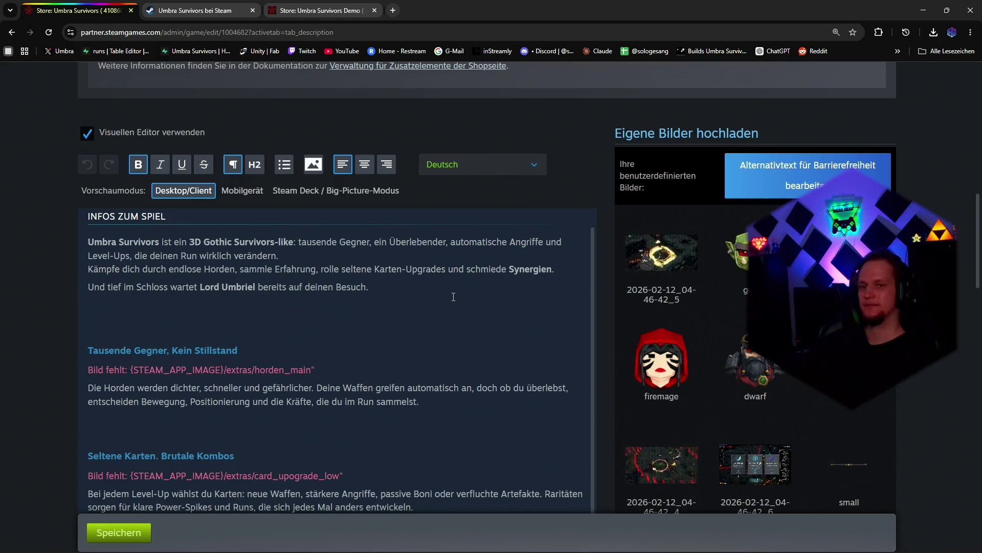
scroll(656, 313, "down", 1)
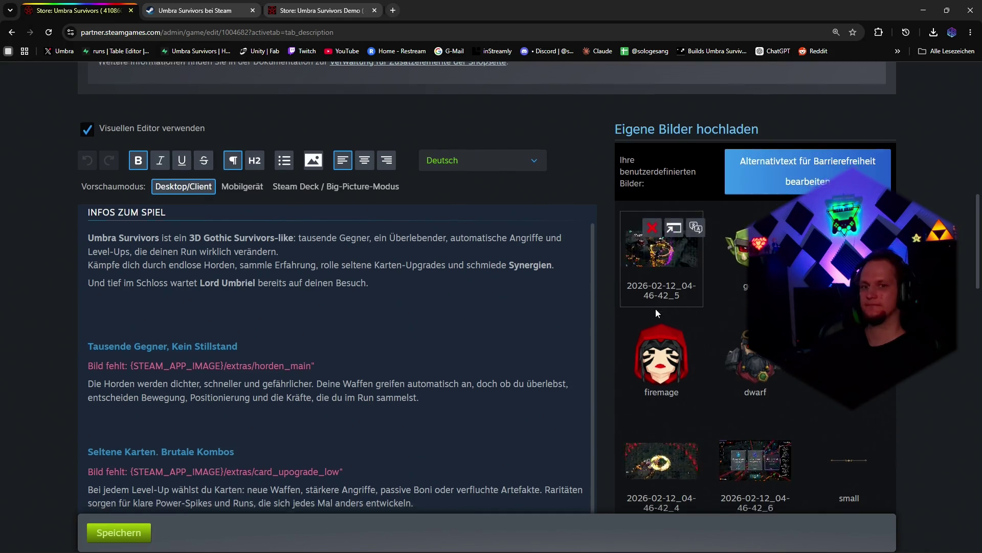
scroll(657, 312, "down", 5)
scroll(656, 312, "down", 5)
scroll(656, 312, "down", 3)
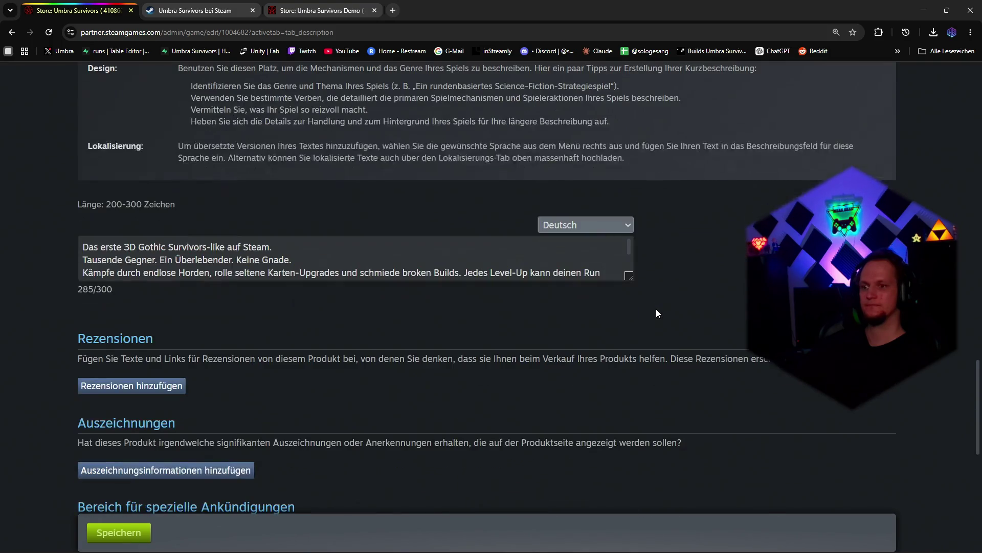
scroll(656, 312, "down", 3)
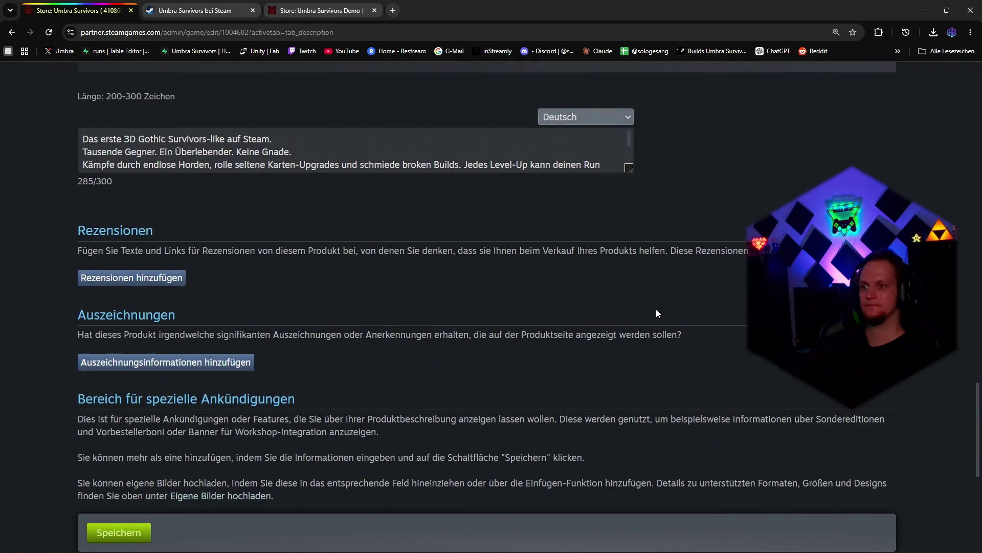
scroll(656, 308, "up", 2)
scroll(656, 309, "up", 5)
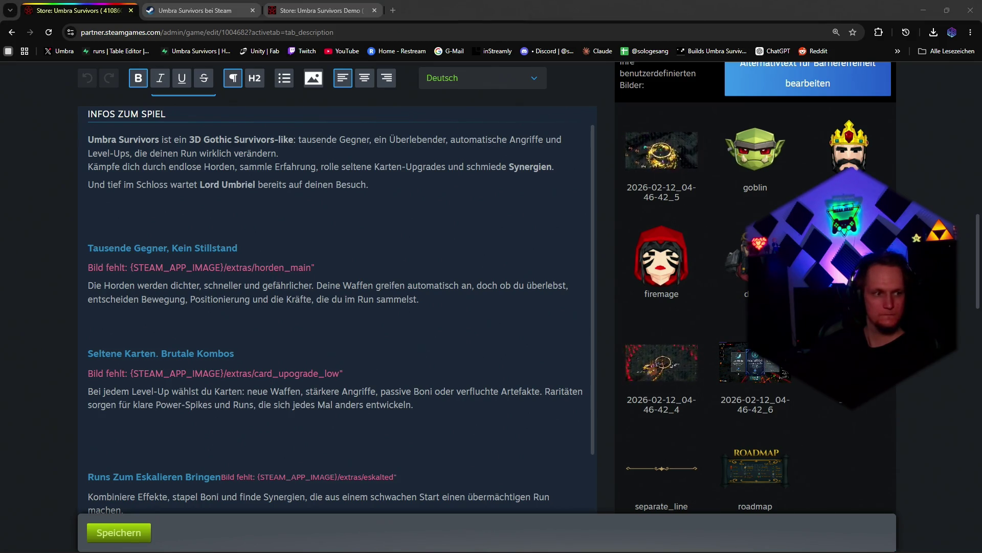
Step: Bring up Adobe Media Encoder and drag its window to the right edge
key("alt+Tab")
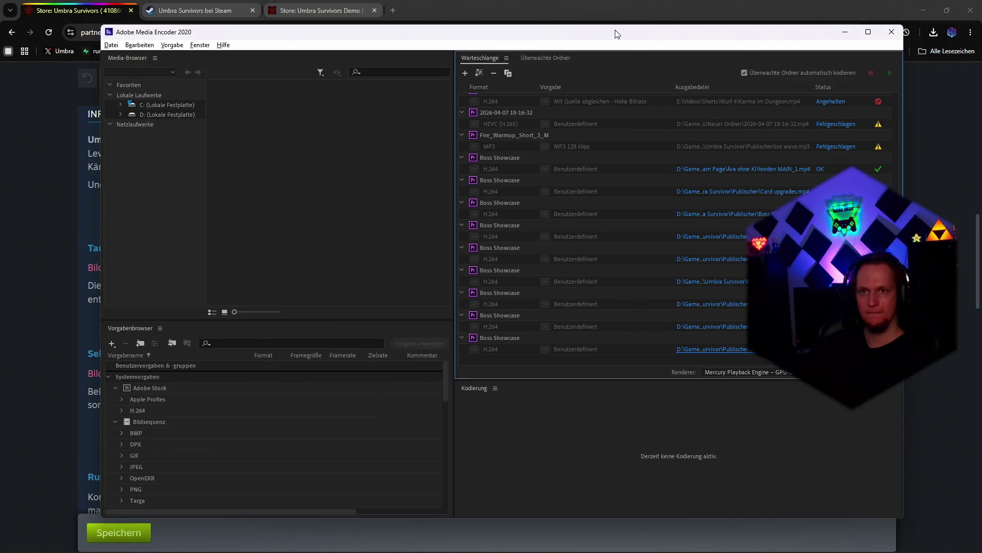
left_click_drag(616, 34, 979, 354)
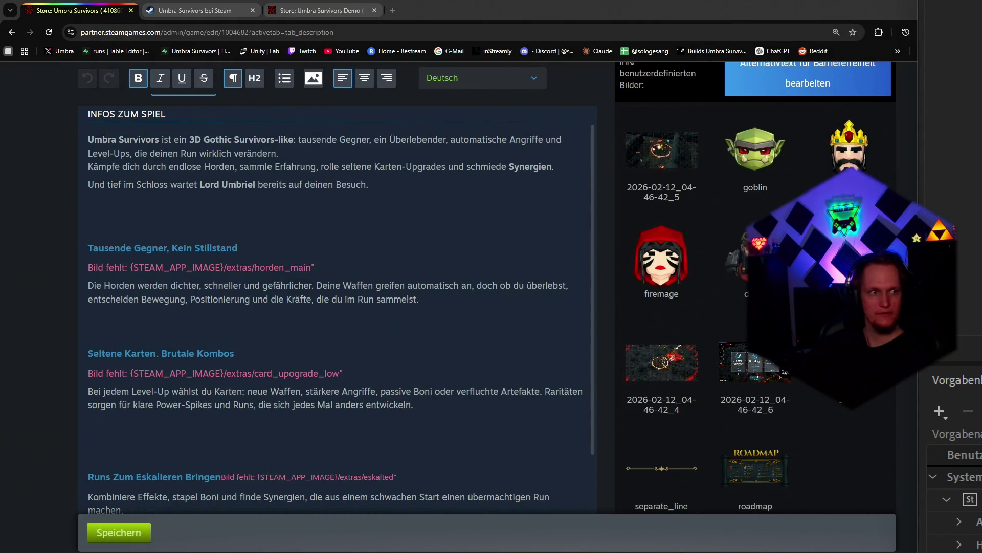
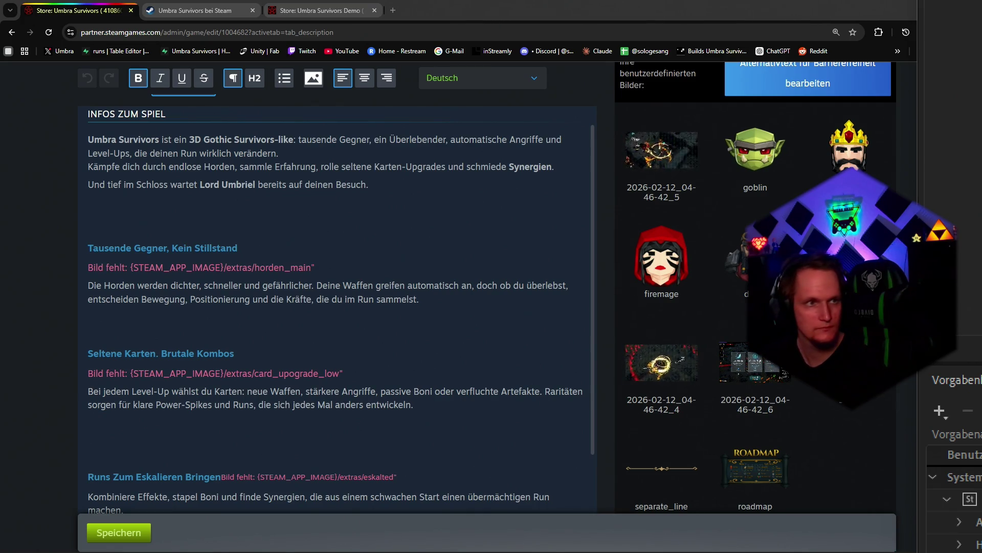
Step: Arrange the Publischer game-media folder beside the store page editor
key("alt+Tab")
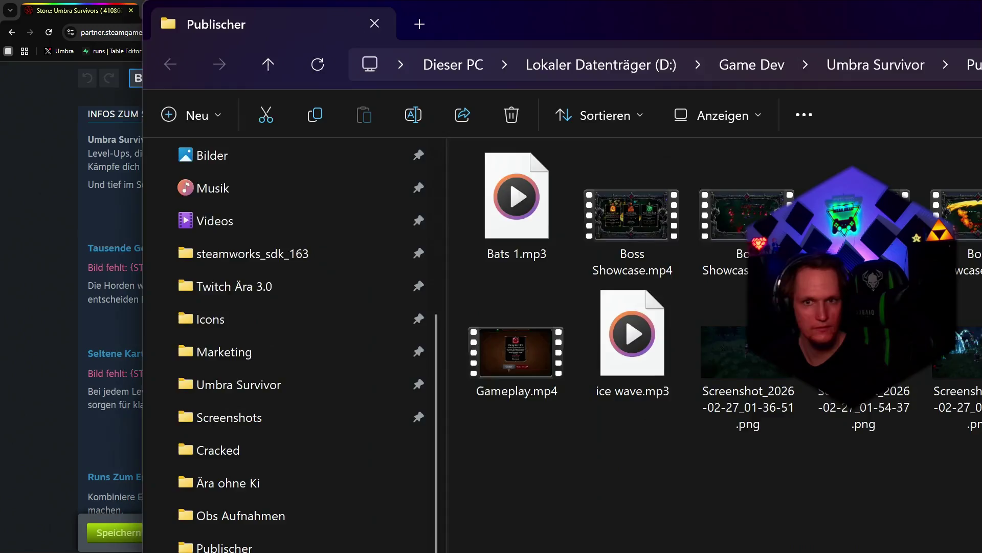
left_click_drag(562, 78, 383, 105)
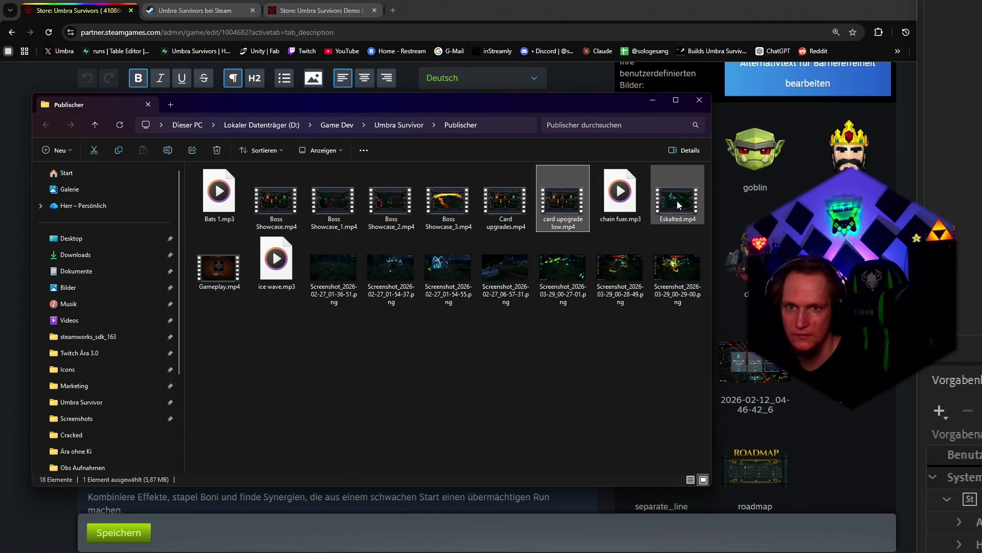
left_click_drag(678, 202, 921, 153)
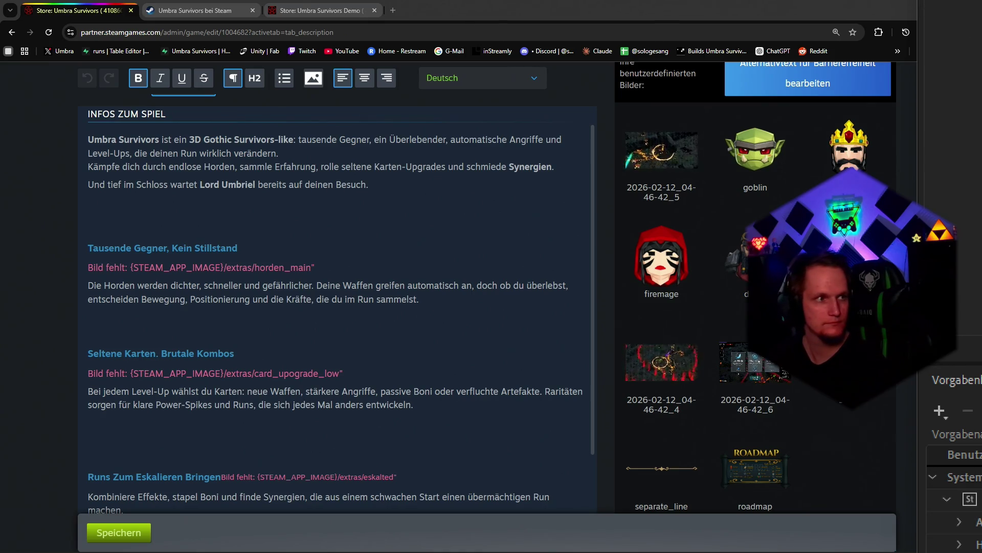
Step: Queue the framed gameplay image in 'Eigene Bilder hochladen' and upload it; the upload fails
mouse_move(960, 369)
left_mouse_down()
mouse_move(815, 477)
mouse_move(804, 509)
left_mouse_up()
scroll(492, 308, "down", 5)
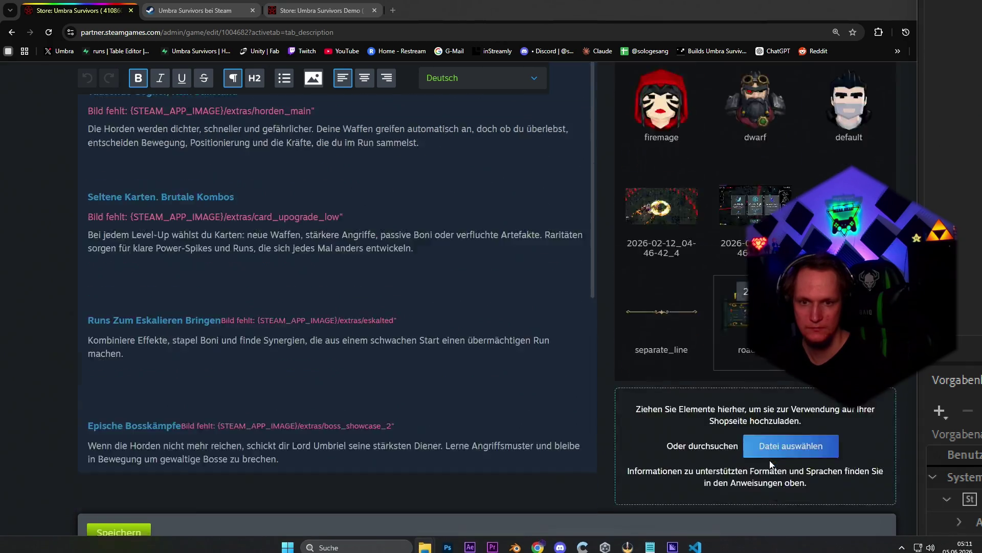
left_click_drag(813, 231, 756, 169)
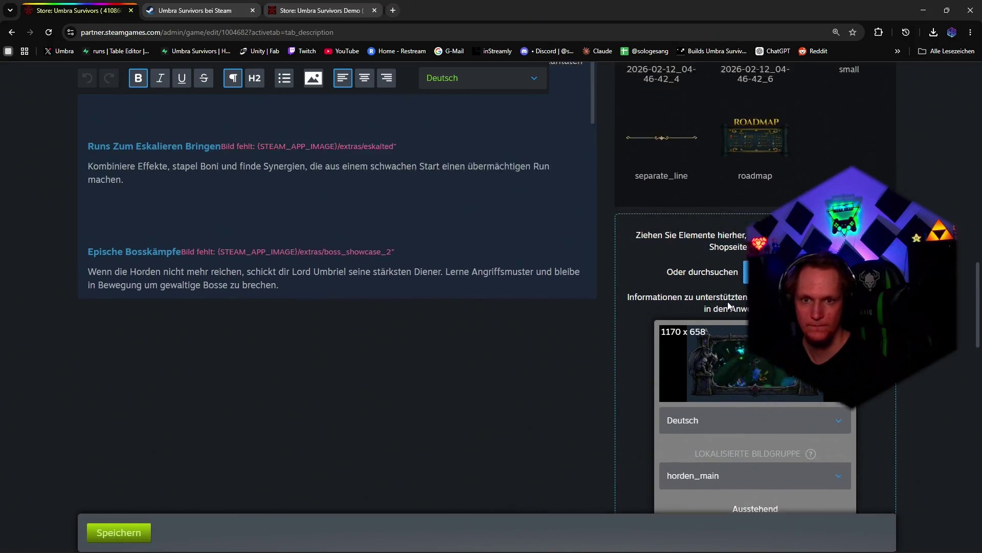
scroll(543, 373, "up", 3)
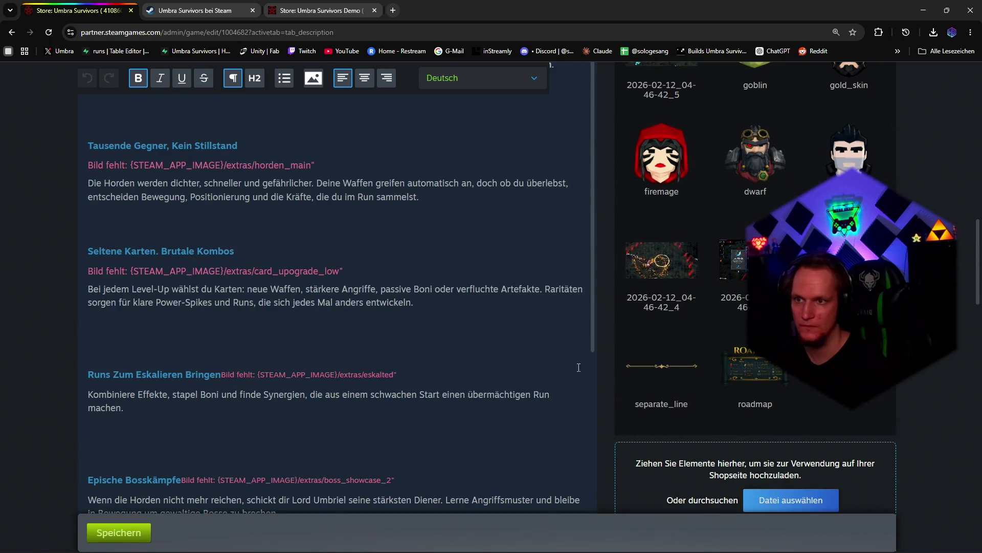
scroll(707, 360, "down", 2)
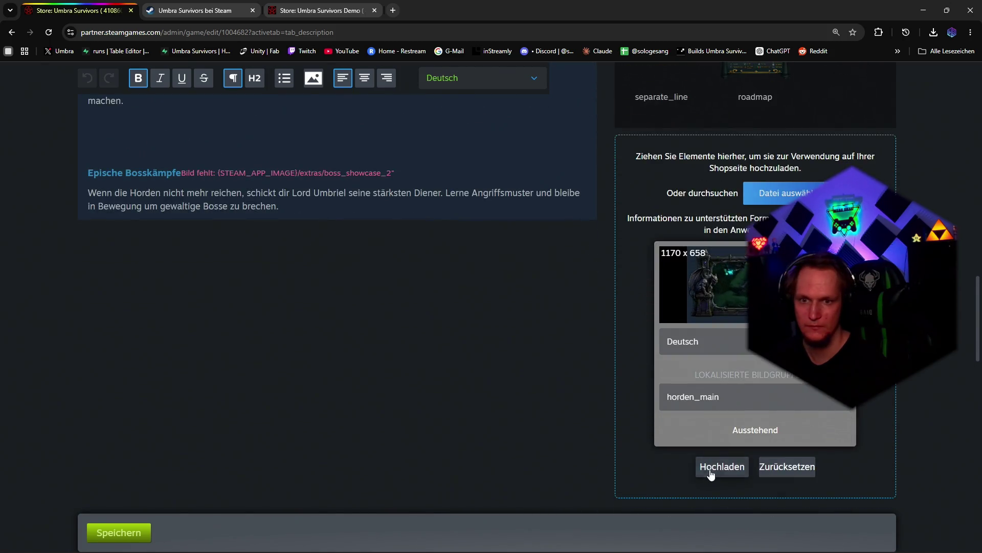
left_click(711, 471)
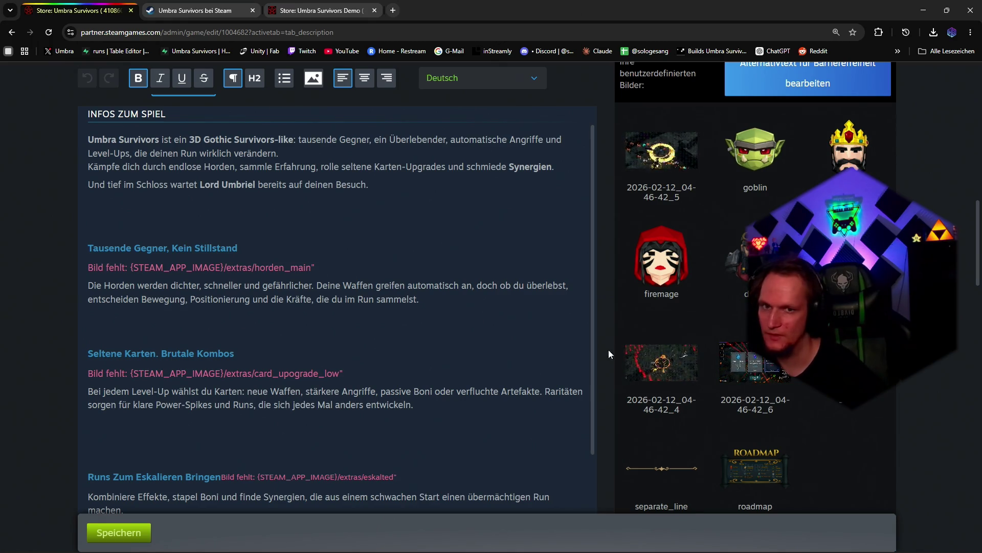
scroll(609, 349, "down", 5)
scroll(608, 349, "down", 5)
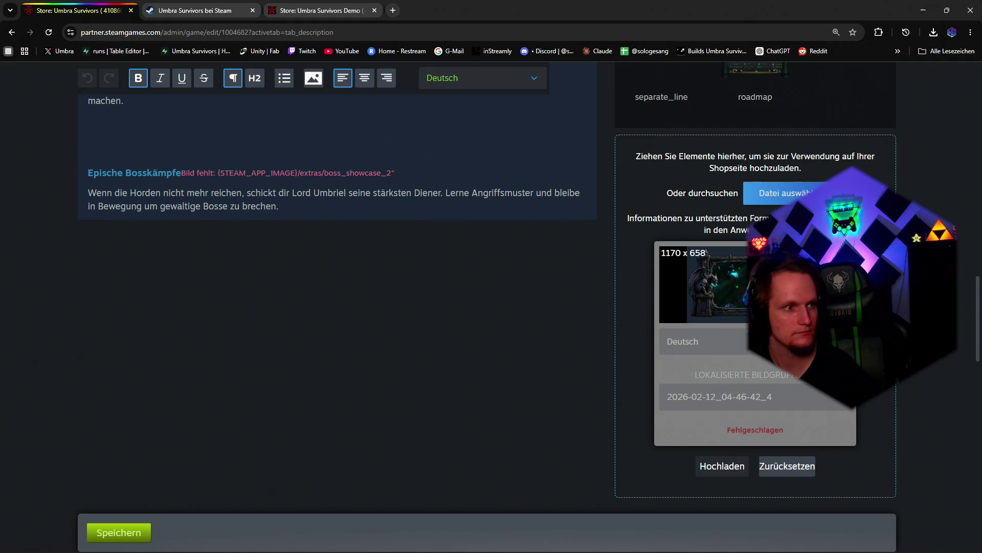
key("super+d")
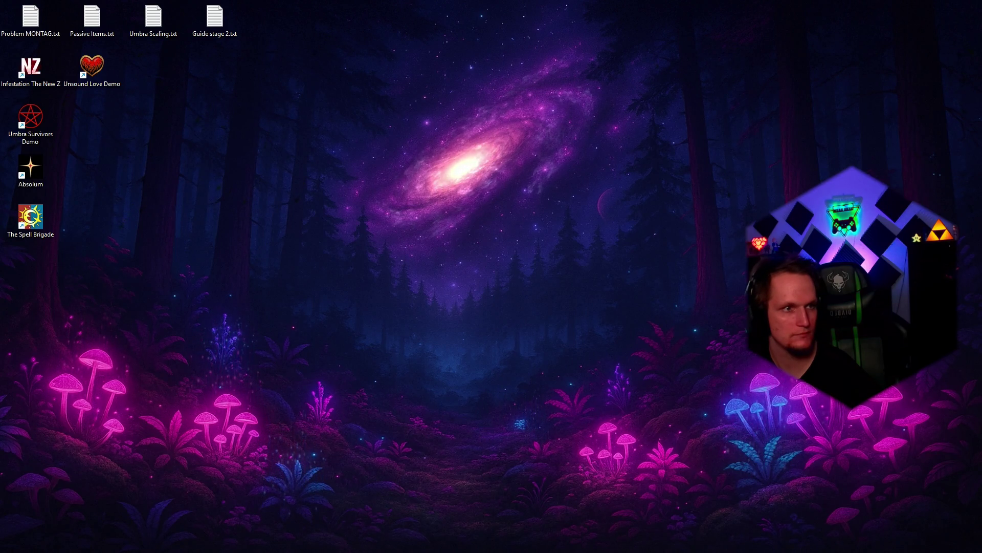
key("alt+Tab")
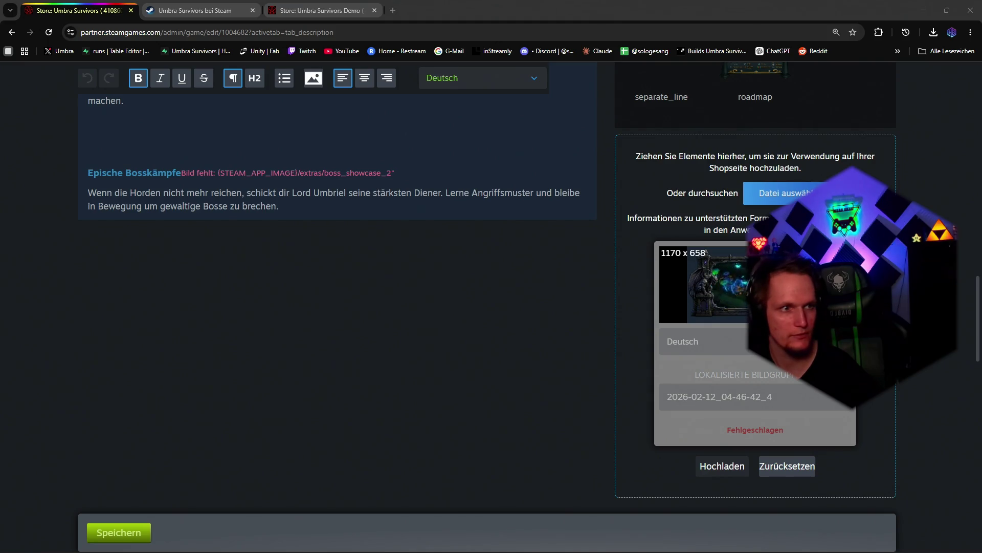
Step: Reset the failed upload and queue the horden_main_1 image again
left_click(787, 465)
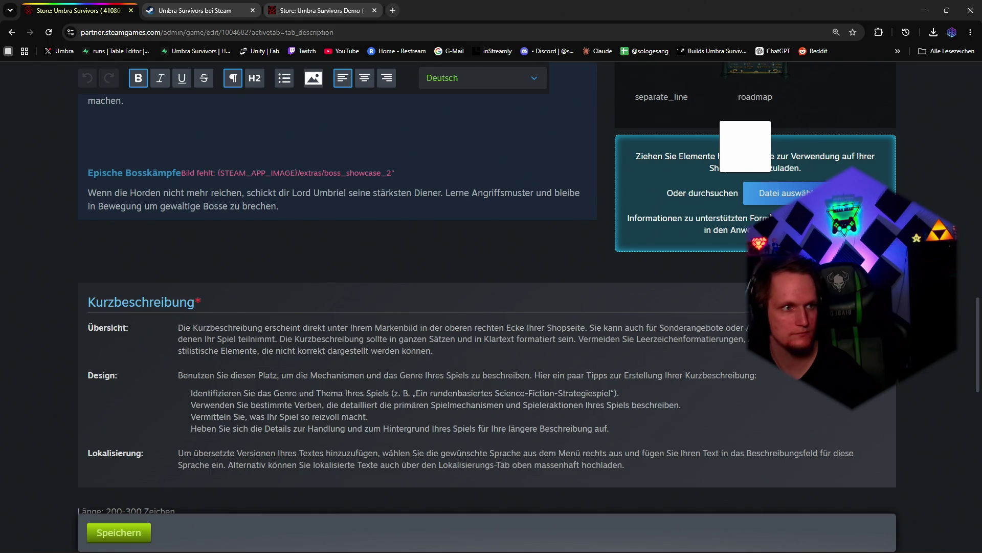
left_click_drag(745, 146, 745, 146)
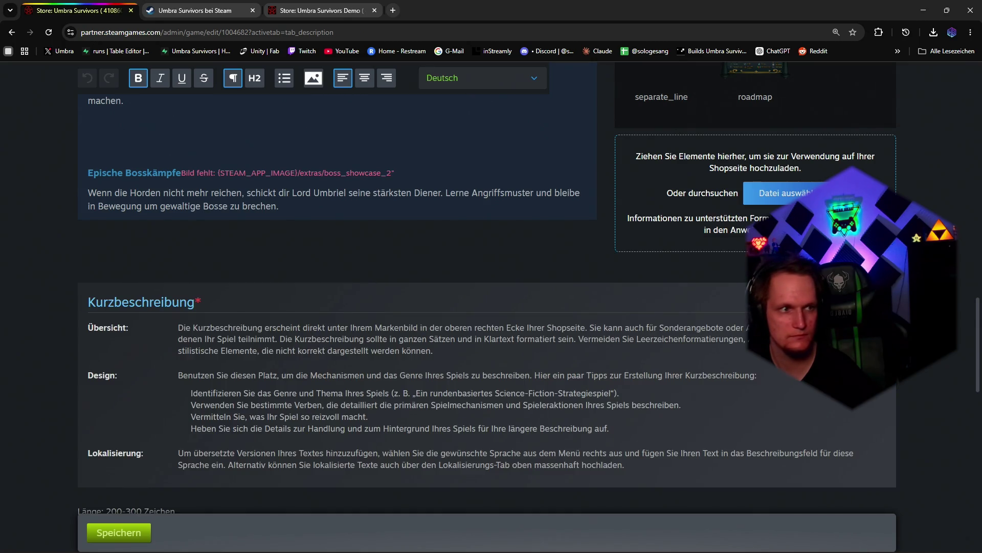
left_click_drag(714, 115, 718, 194)
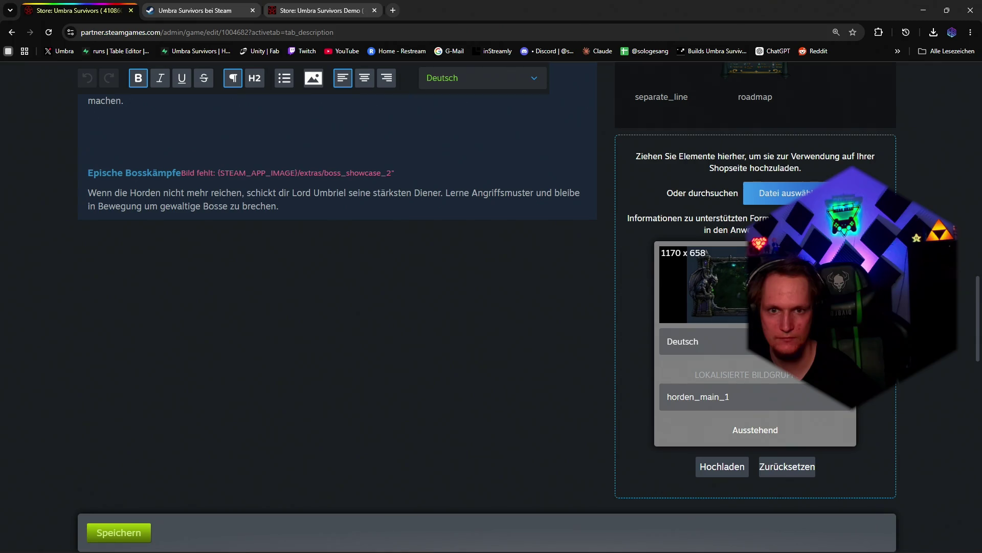
scroll(402, 291, "down", 3)
scroll(401, 292, "up", 6)
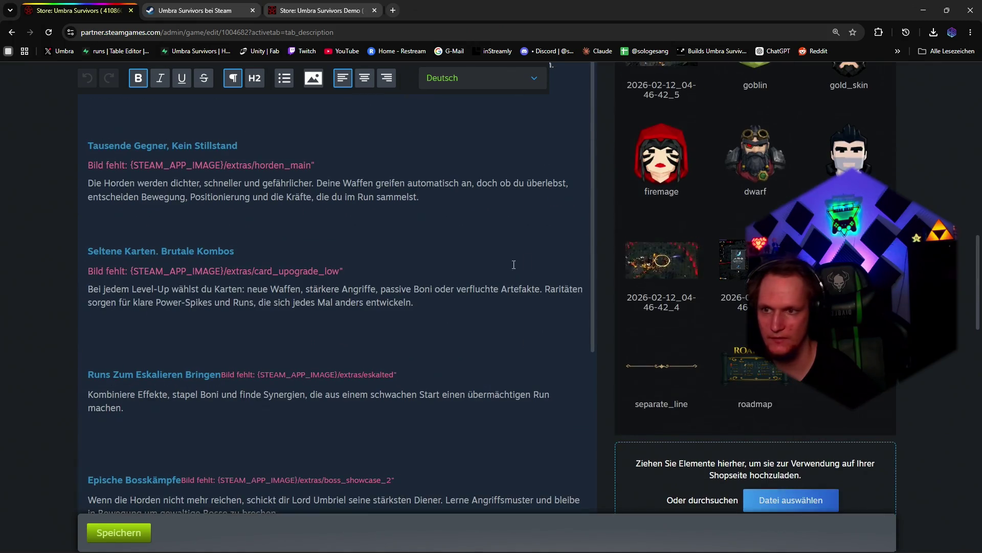
scroll(402, 291, "down", 3)
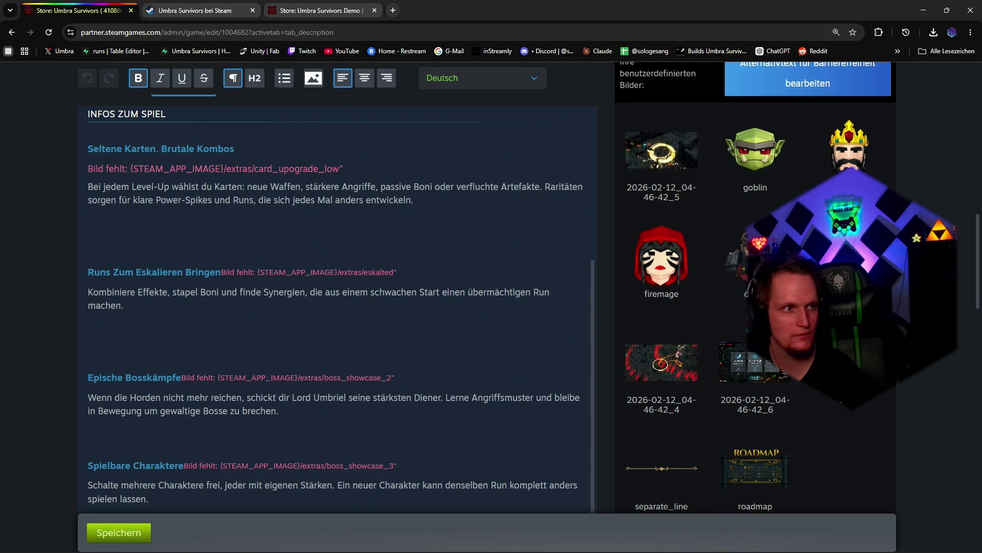
scroll(676, 268, "down", 3)
scroll(676, 269, "down", 3)
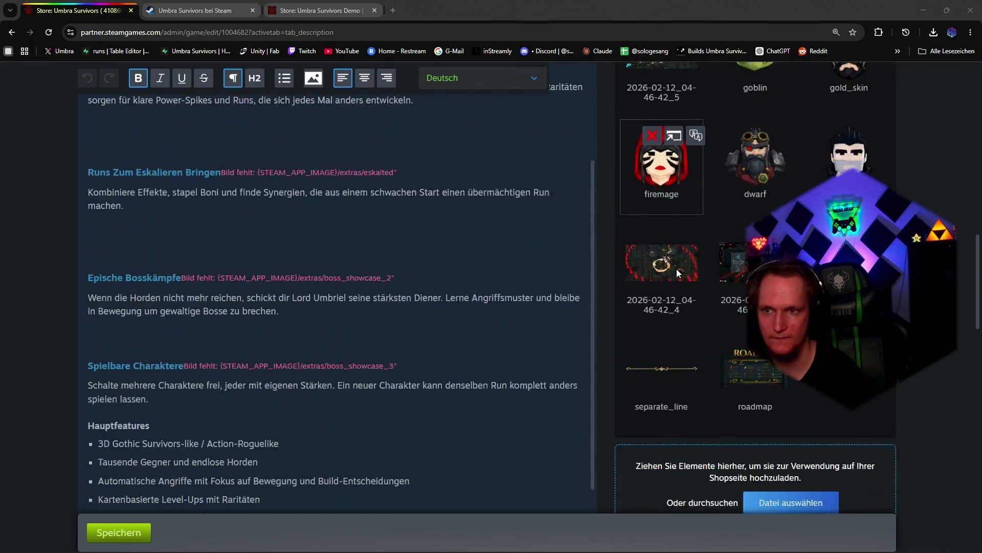
scroll(732, 266, "down", 4)
scroll(732, 265, "up", 5)
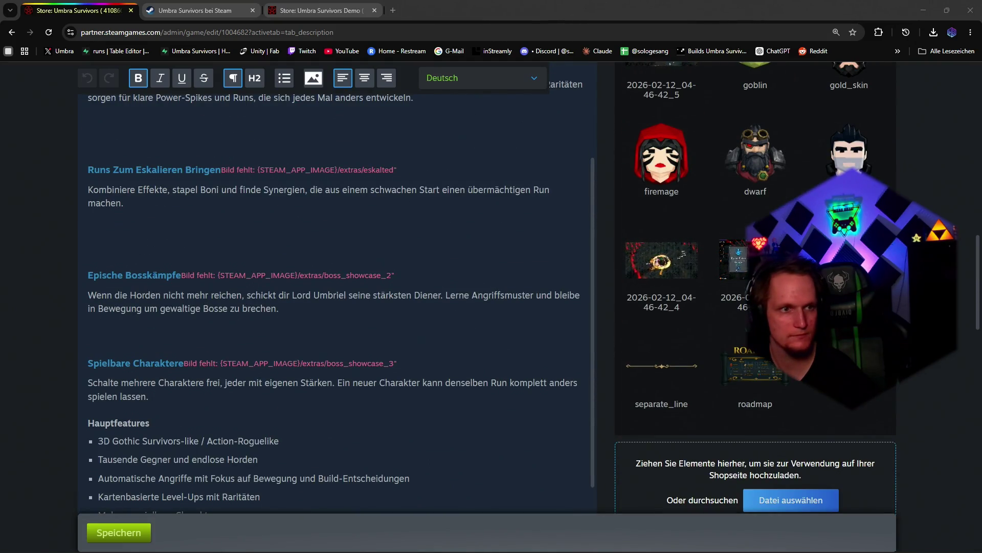
Step: Preview the gameplay clip briefly and close the video player
key("alt+Tab")
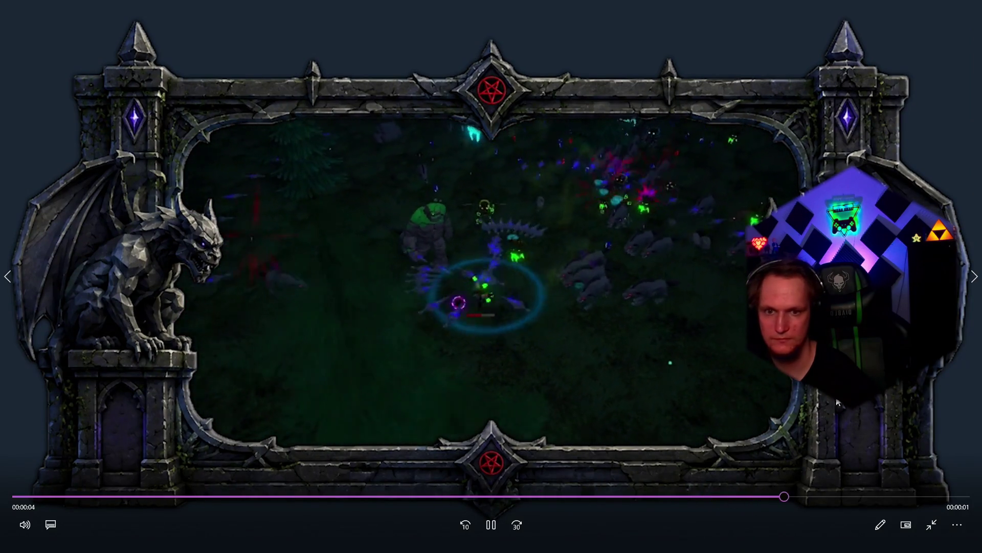
key("Escape")
left_click(919, 9)
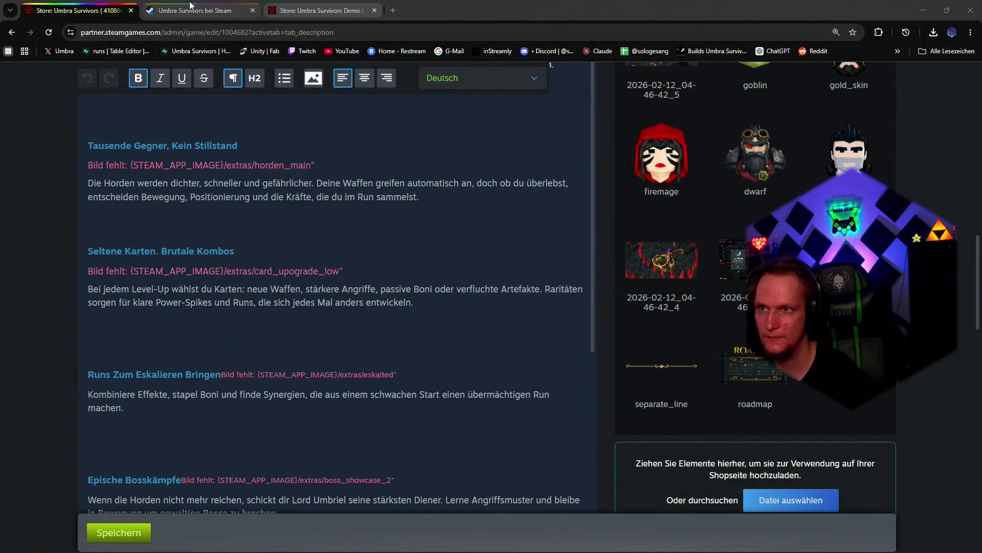
left_click(320, 10)
mouse_move(751, 372)
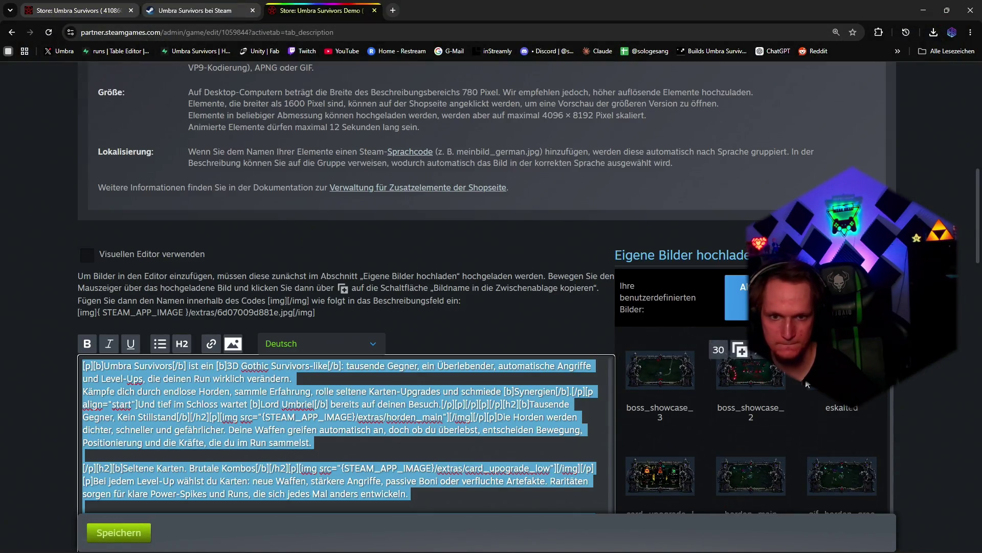
scroll(492, 307, "down", 2)
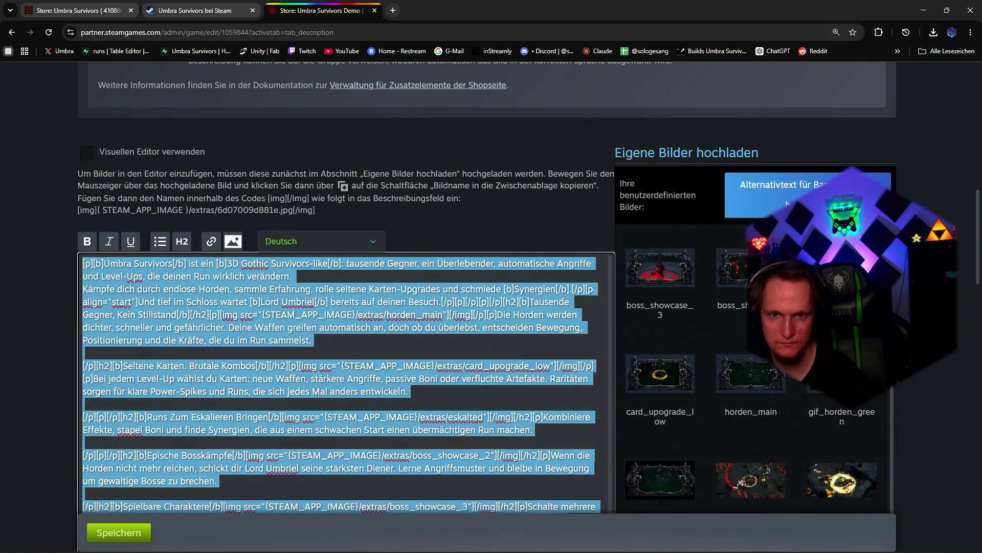
left_click(338, 384)
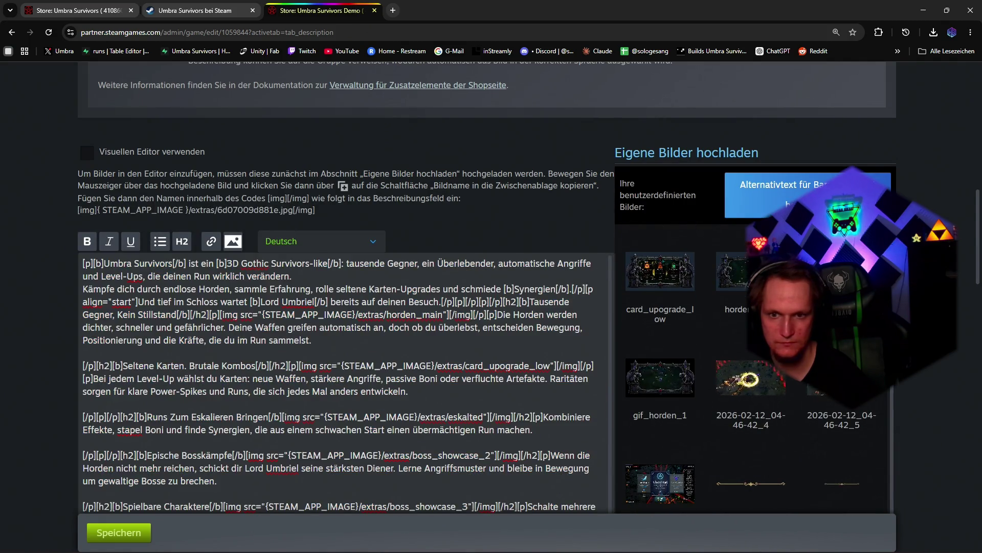
scroll(338, 384, "down", 1)
scroll(338, 346, "down", 1)
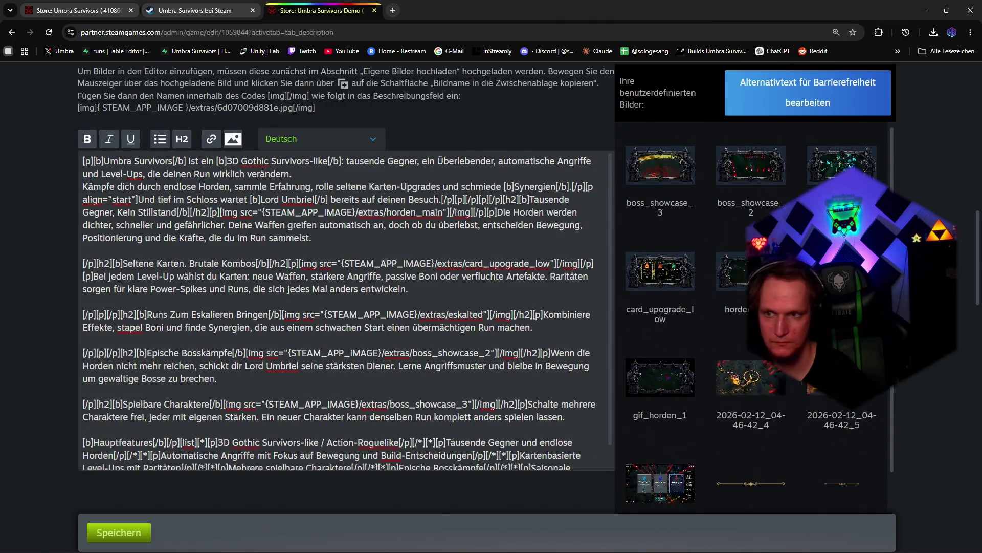
scroll(338, 345, "up", 2)
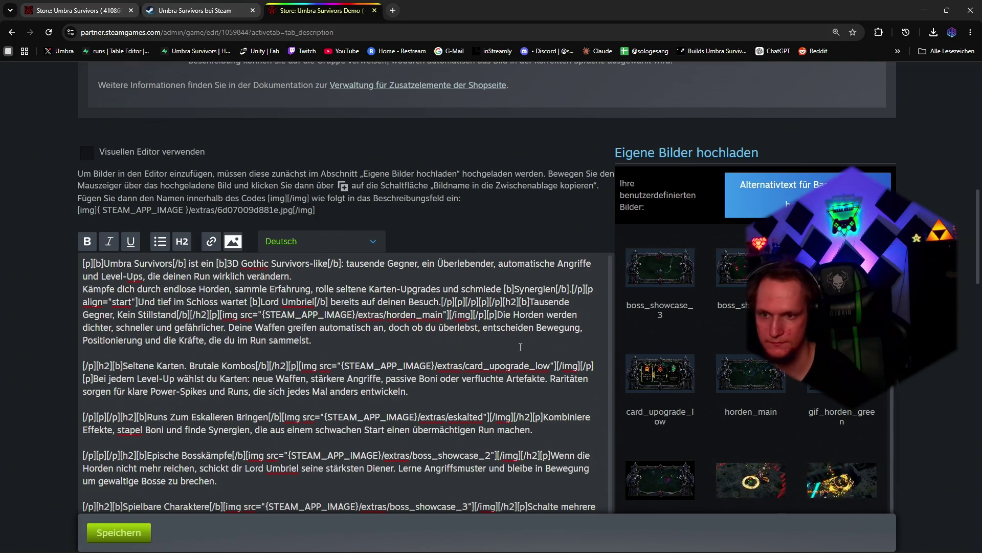
left_click(77, 11)
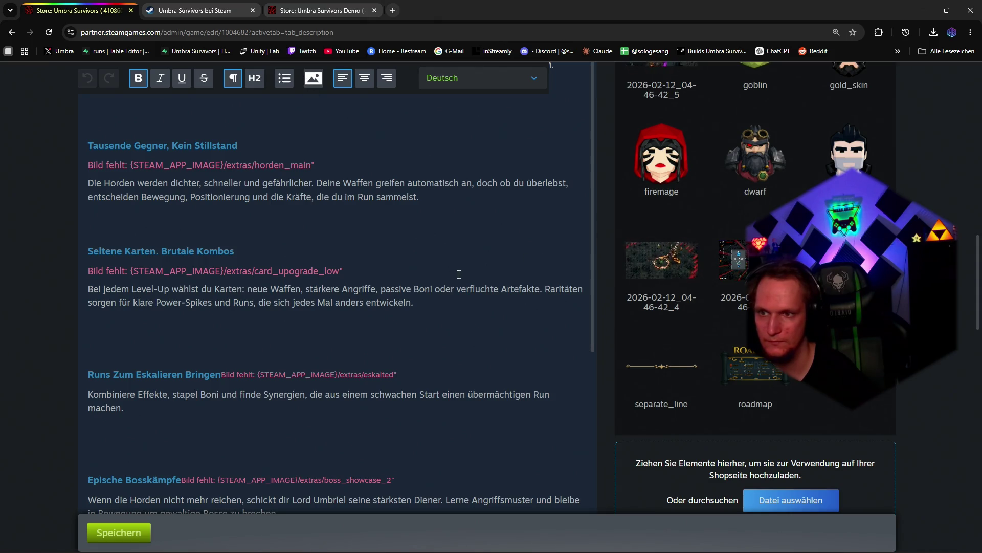
scroll(308, 231, "down", 5)
scroll(308, 231, "down", 2)
scroll(308, 231, "up", 8)
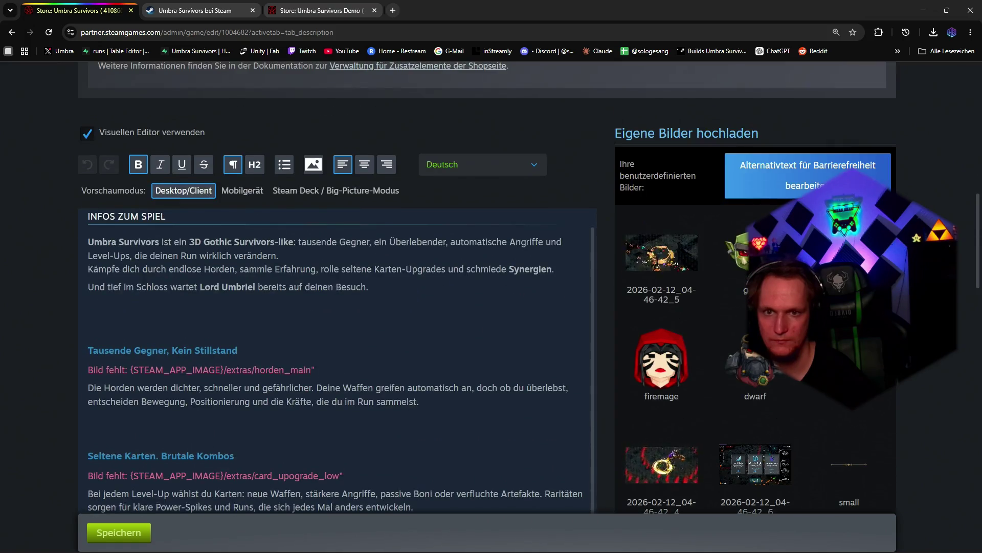
scroll(308, 231, "down", 2)
scroll(308, 230, "up", 5)
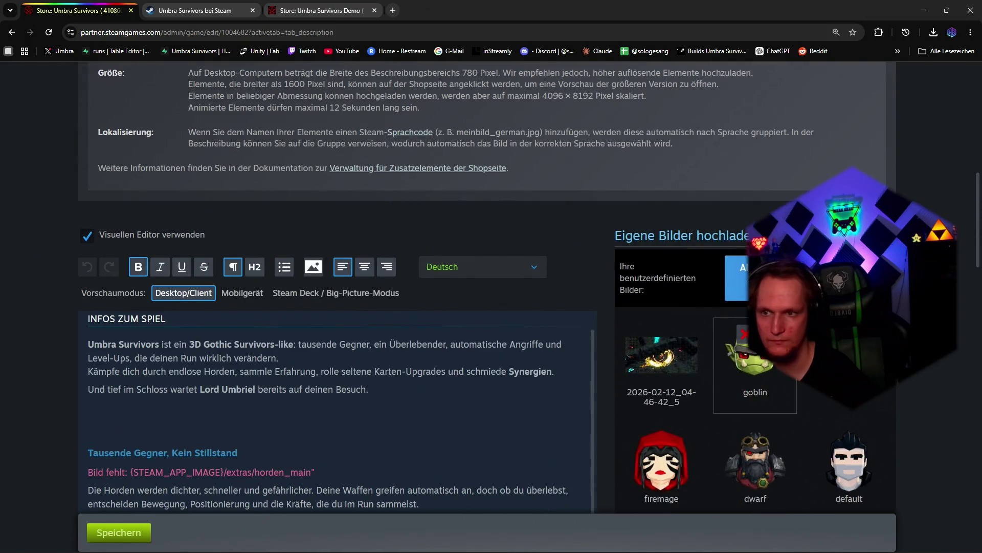
scroll(747, 350, "down", 5)
scroll(747, 350, "down", 2)
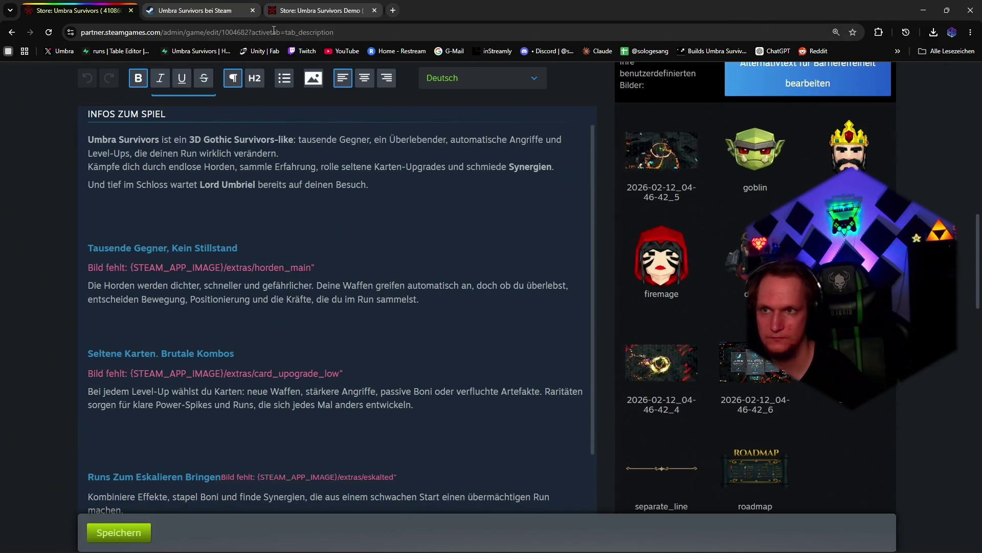
Step: Review the demo page's BBCode and images, then return to the full game's editor
left_click(315, 10)
scroll(728, 276, "down", 1)
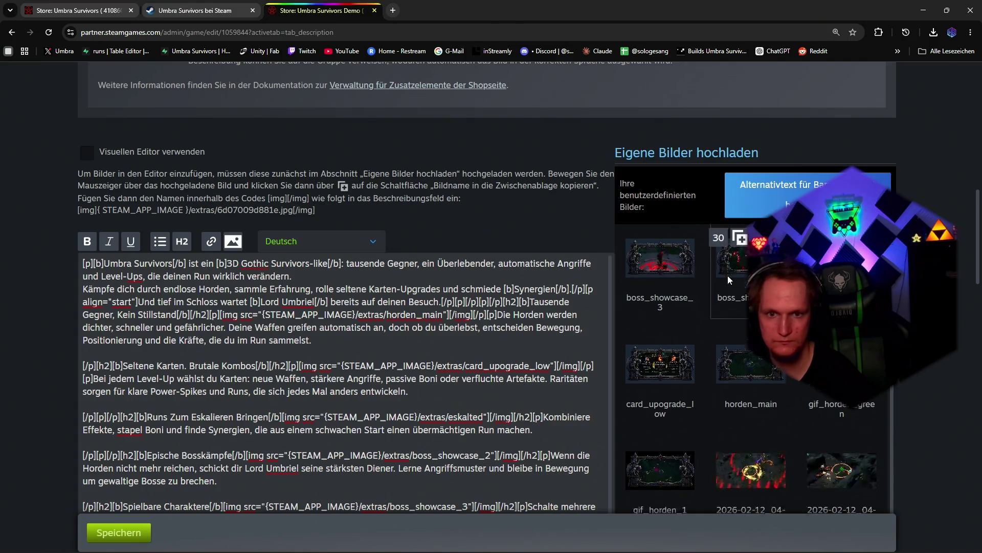
scroll(729, 277, "down", 1)
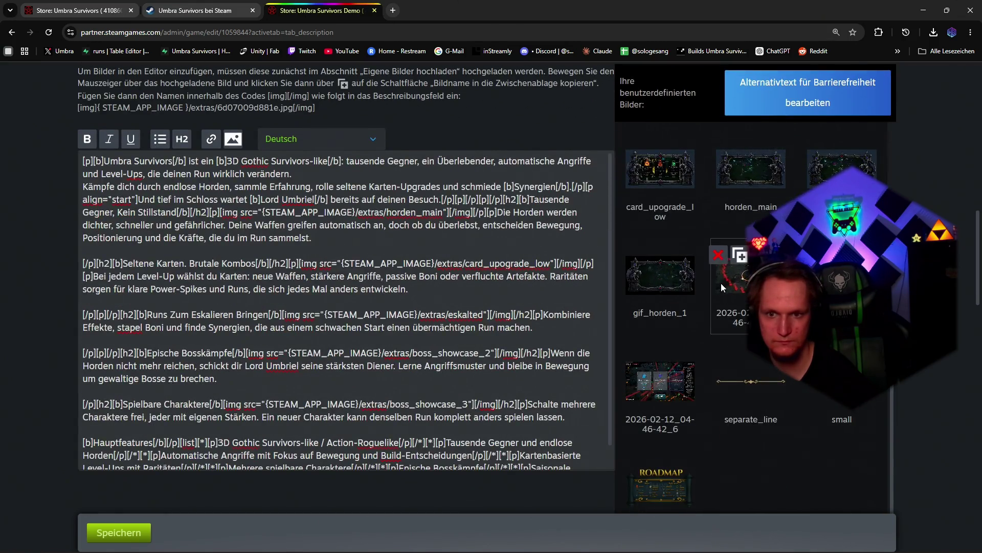
scroll(681, 322, "up", 2)
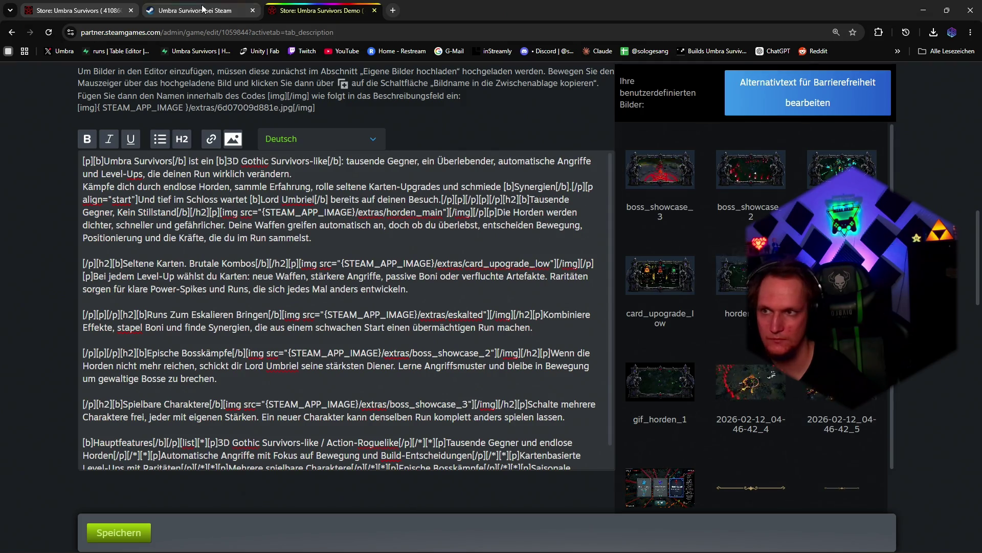
mouse_move(751, 274)
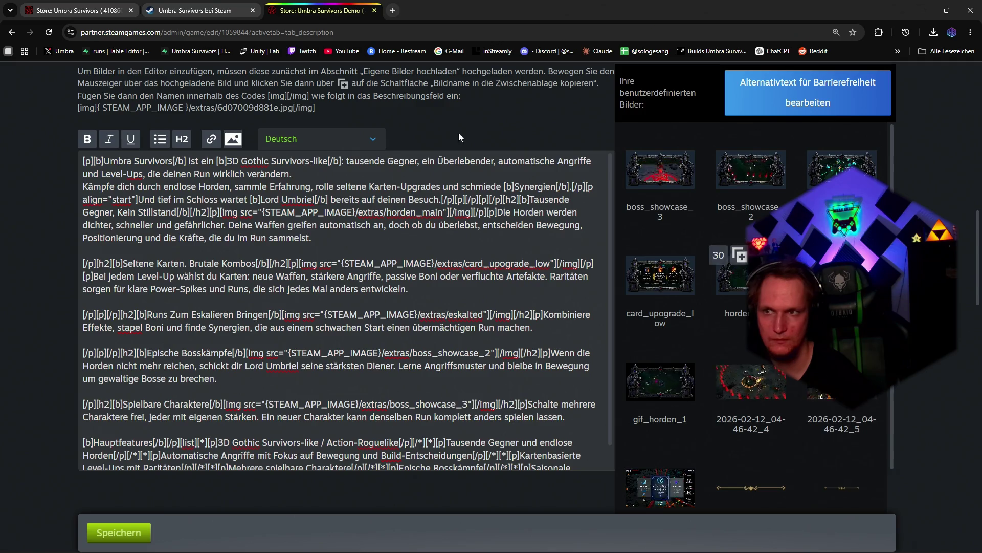
key("ctrl+1")
scroll(684, 258, "up", 5)
scroll(684, 258, "up", 5)
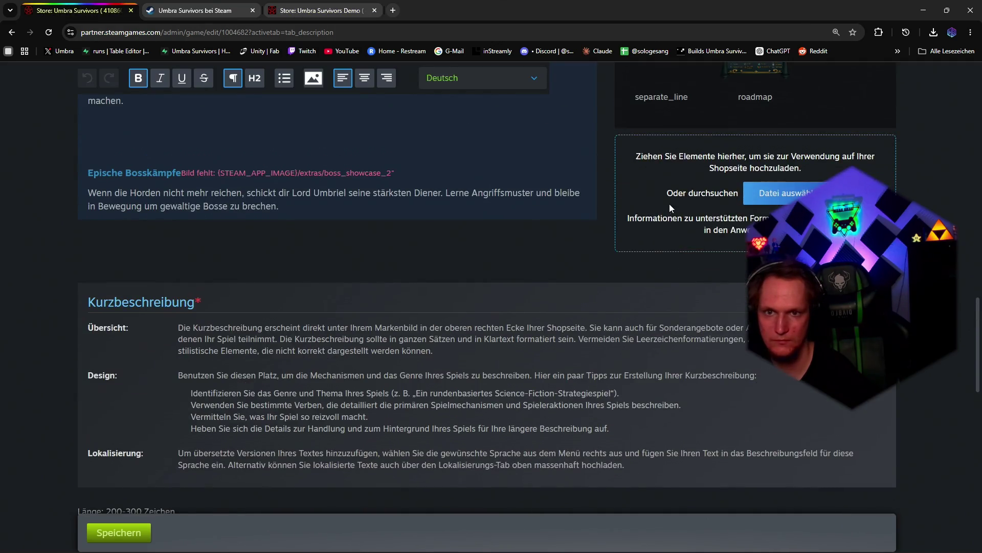
Step: Browse the Steam Page and Publischer folders from 'Datei auswählen' without choosing a file
left_click(783, 193)
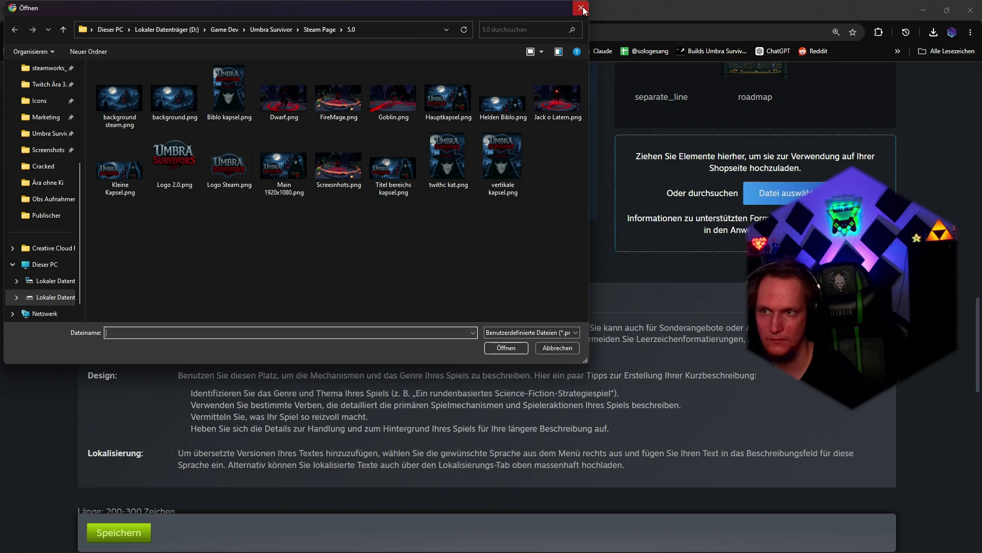
left_click(315, 29)
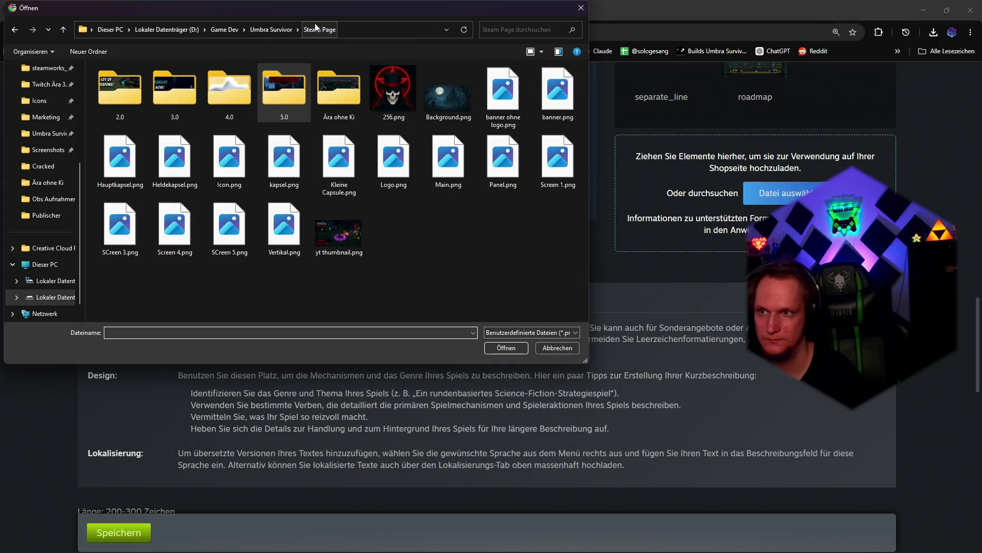
double_click(335, 93)
left_click(320, 29)
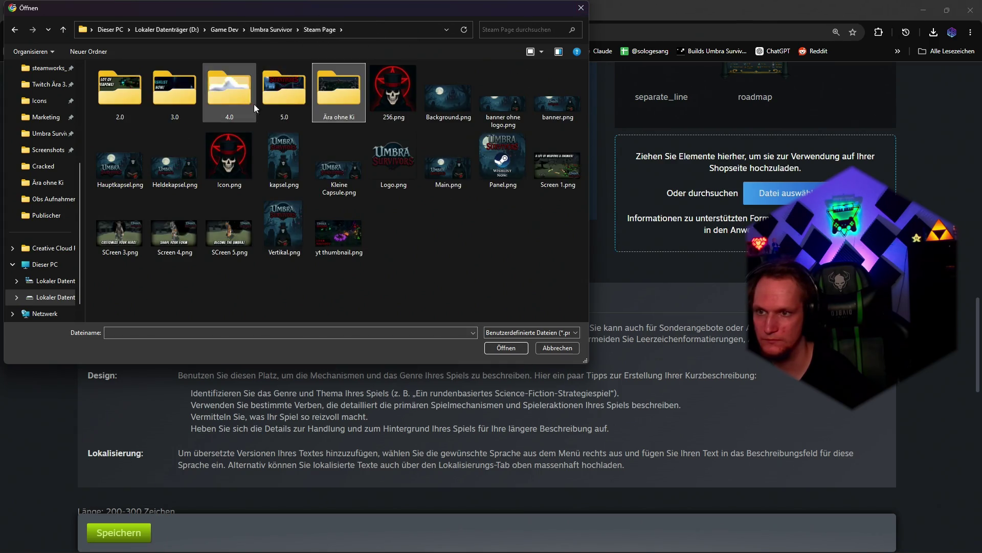
left_click(272, 29)
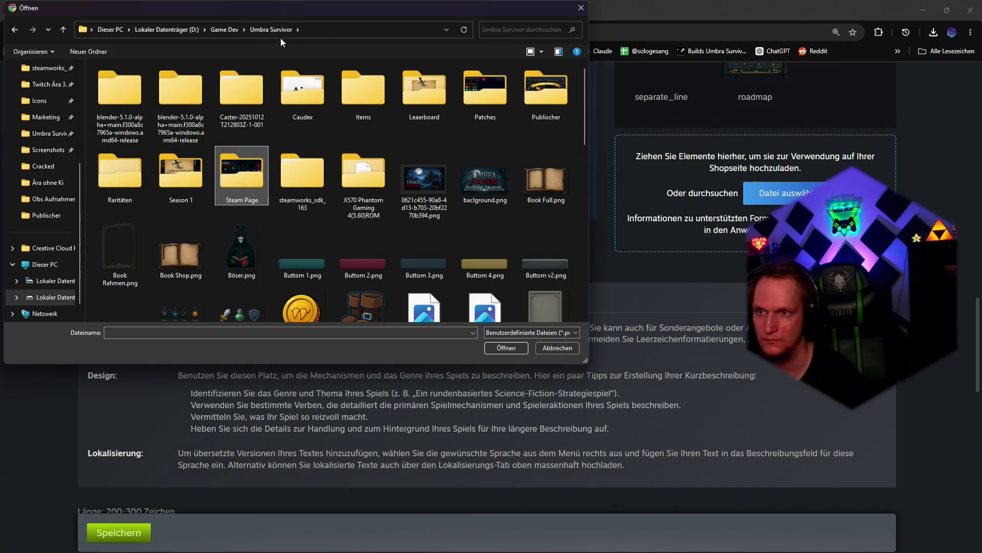
double_click(541, 98)
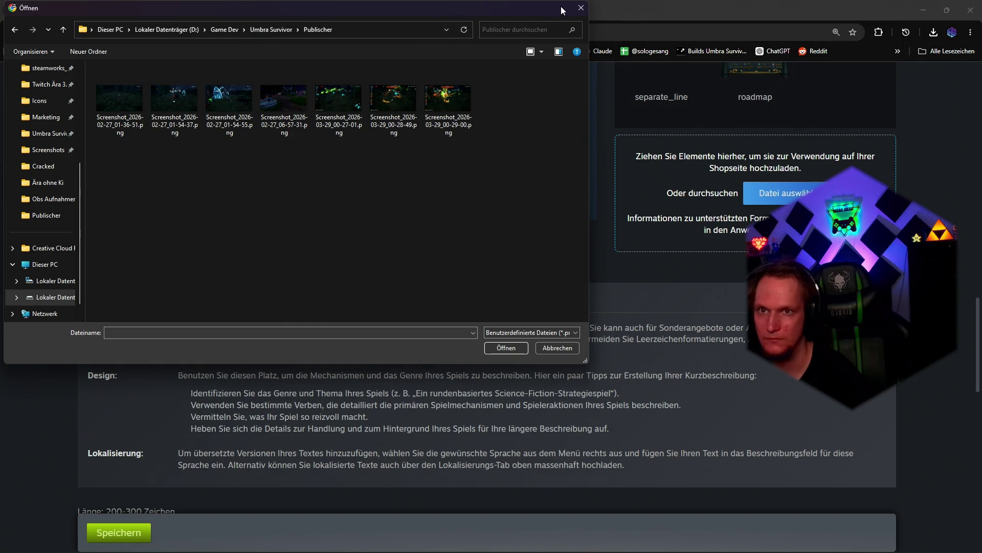
left_click(583, 9)
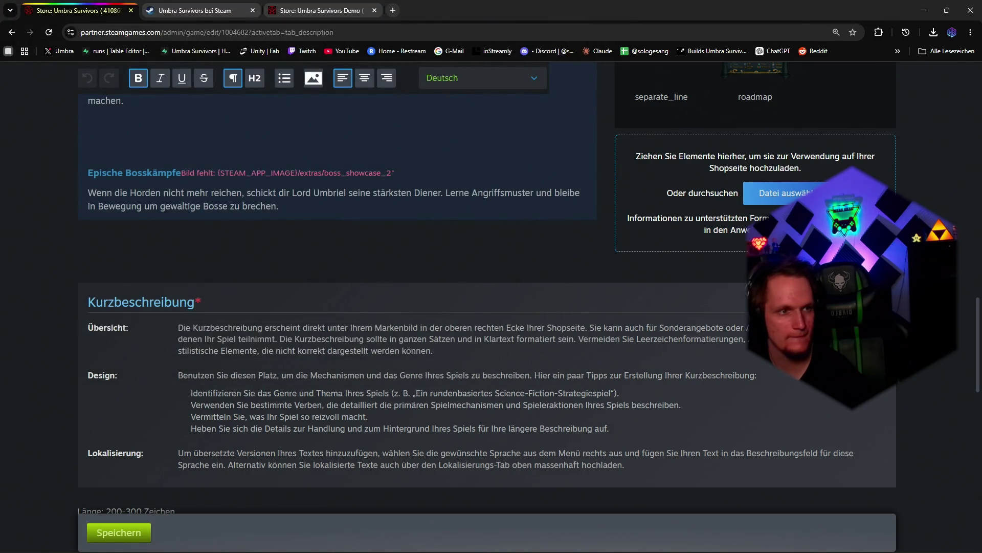
scroll(692, 263, "up", 5)
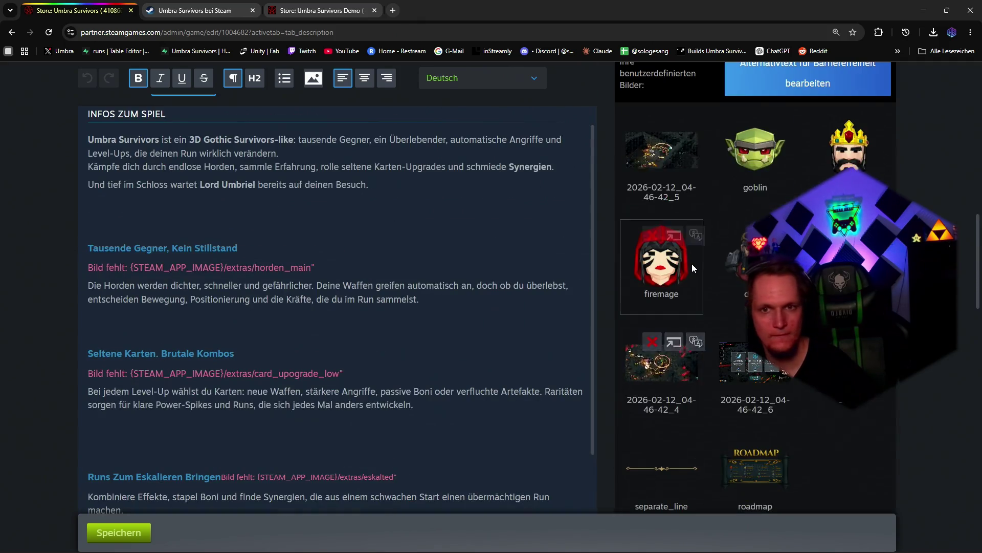
scroll(692, 263, "up", 5)
scroll(687, 263, "up", 3)
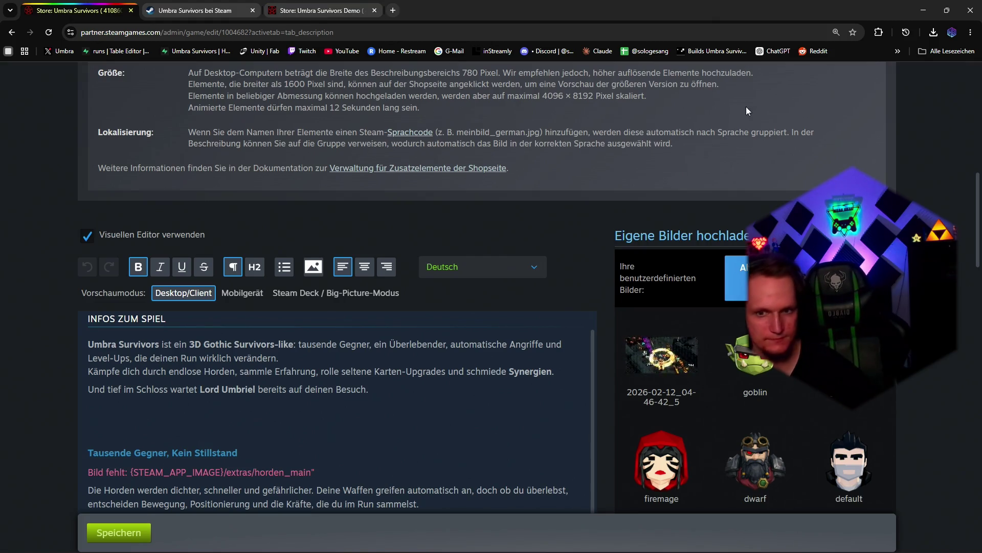
scroll(704, 211, "down", 6)
scroll(345, 307, "down", 4)
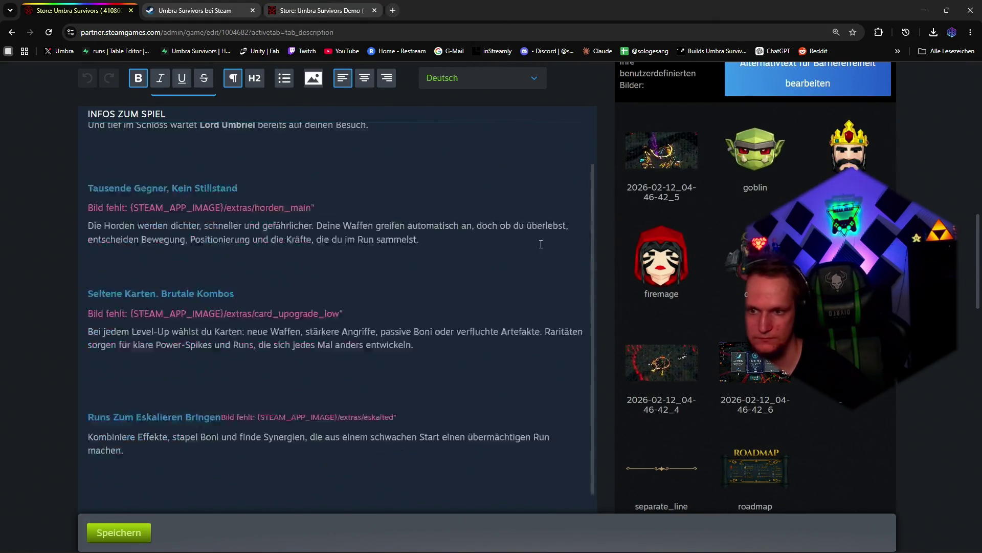
scroll(346, 307, "down", 4)
scroll(739, 299, "down", 5)
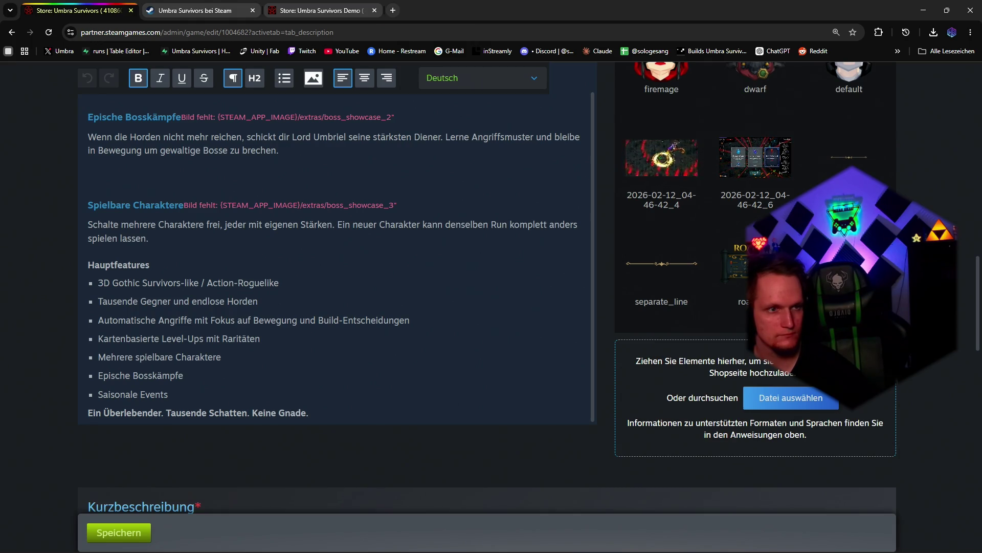
scroll(338, 268, "up", 5)
Step: Switch to the demo's store page editor to review its markup and image grid
left_click(320, 10)
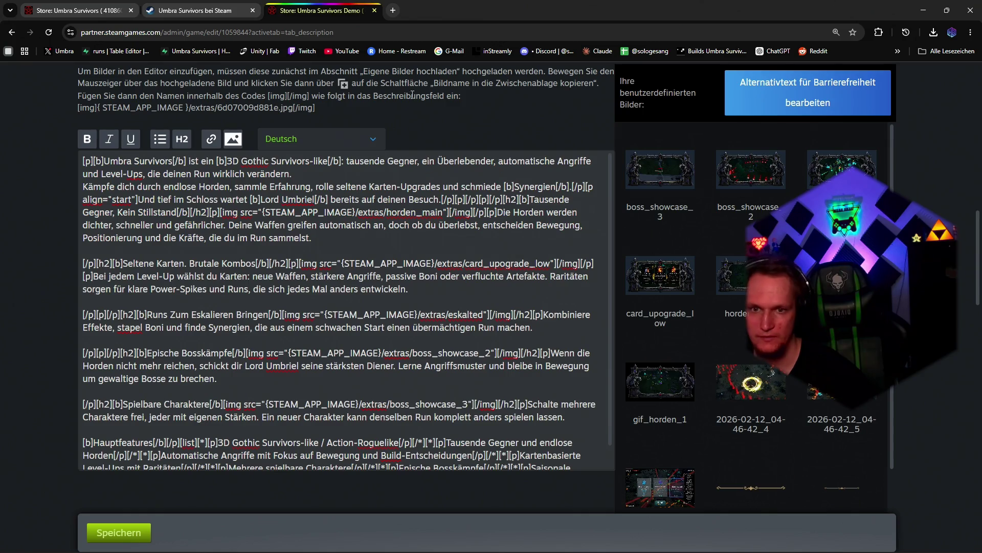
scroll(461, 230, "up", 3)
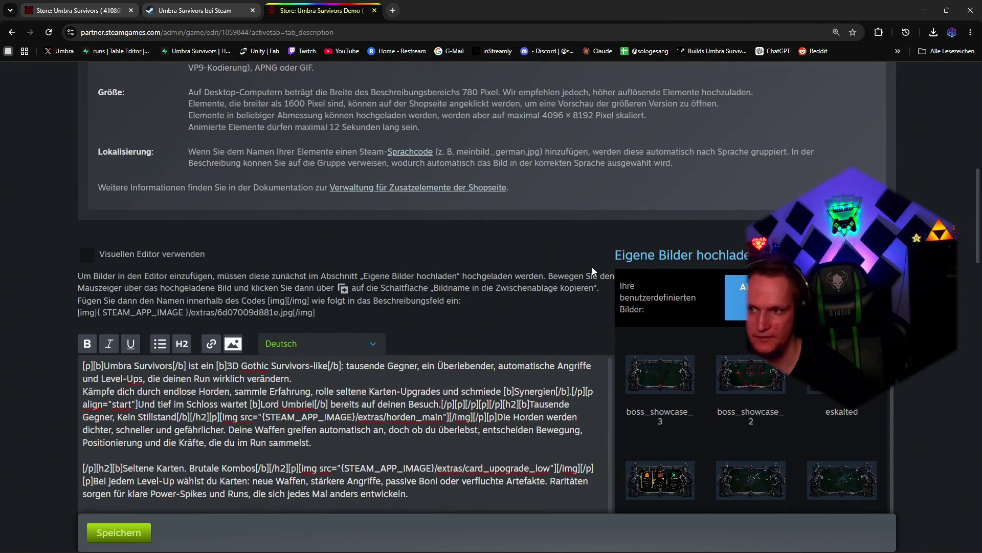
scroll(592, 270, "down", 5)
scroll(593, 271, "down", 5)
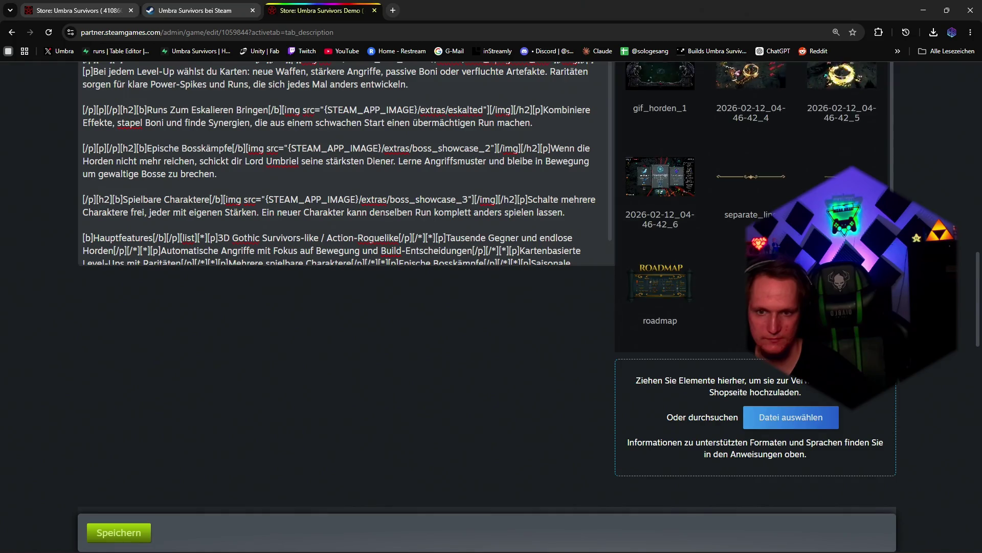
scroll(748, 284, "up", 2)
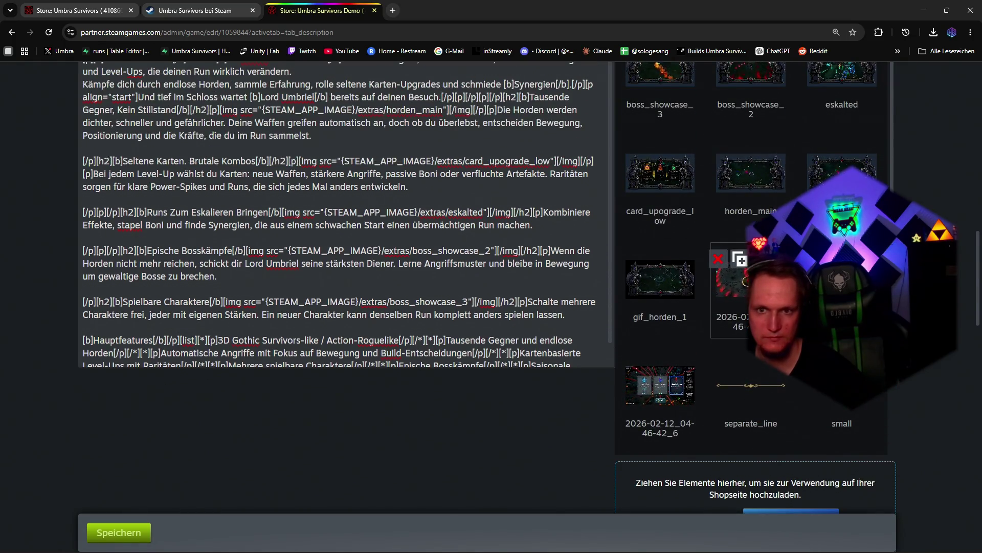
scroll(748, 285, "up", 2)
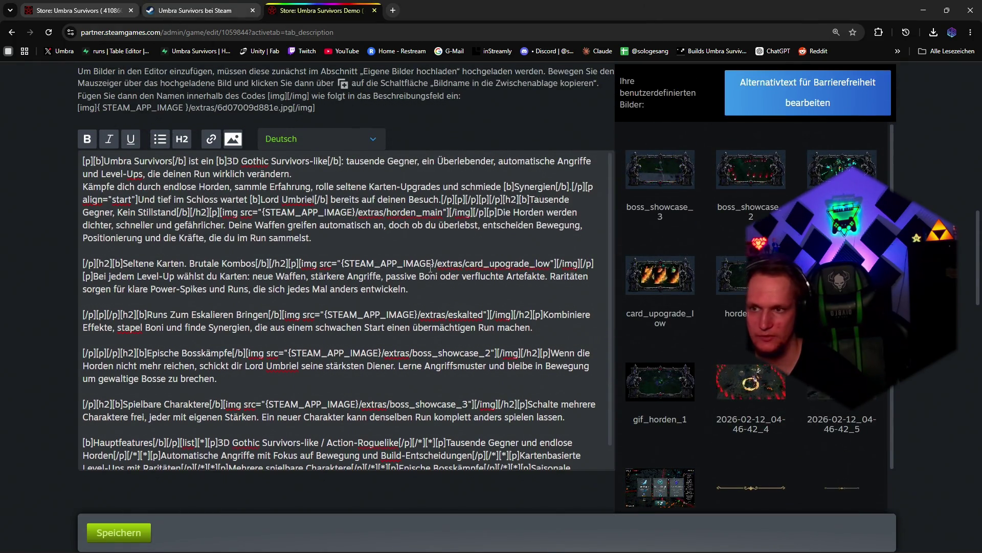
Step: Return to the Umbra Survivors editor, briefly showing the desktop in between
key("ctrl+1")
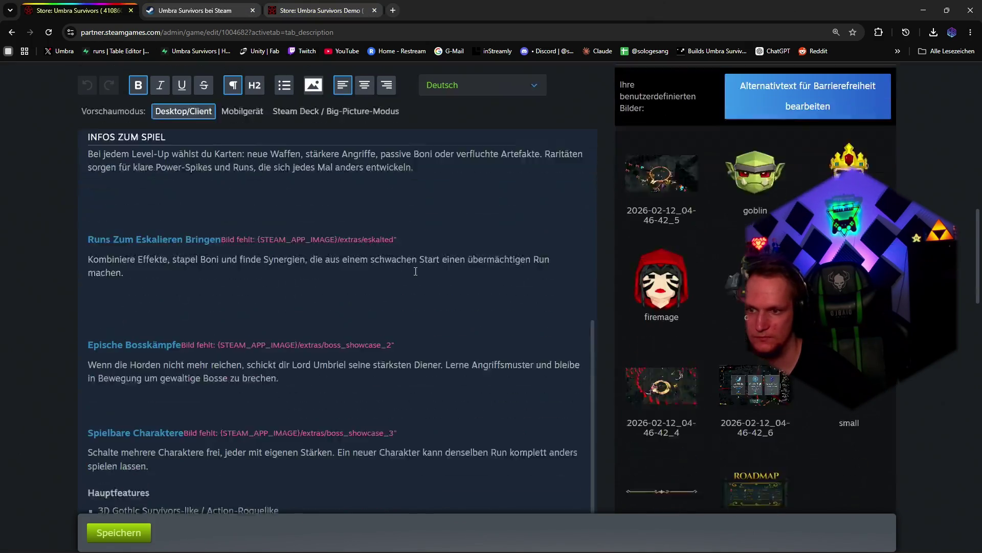
scroll(415, 272, "down", 2)
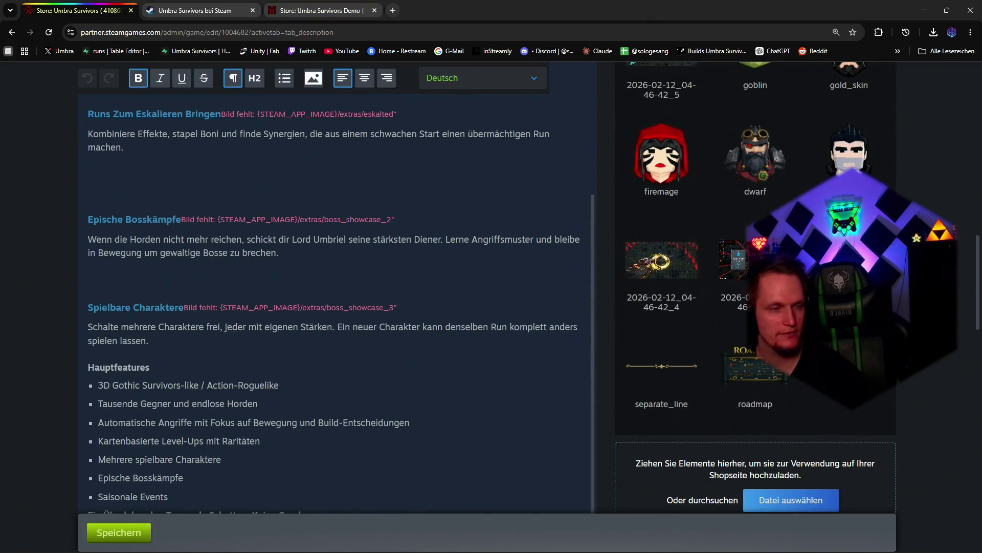
key("super+d")
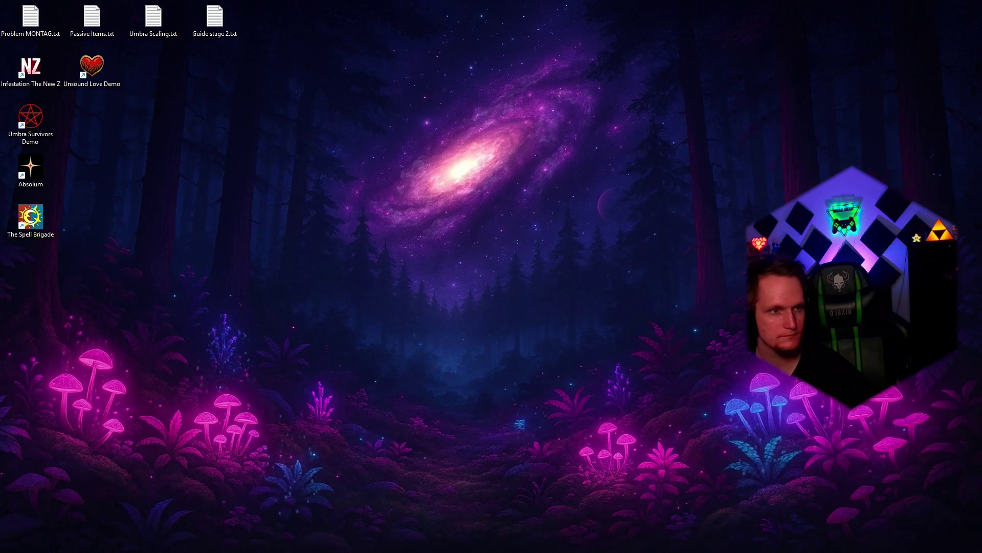
key("super+d")
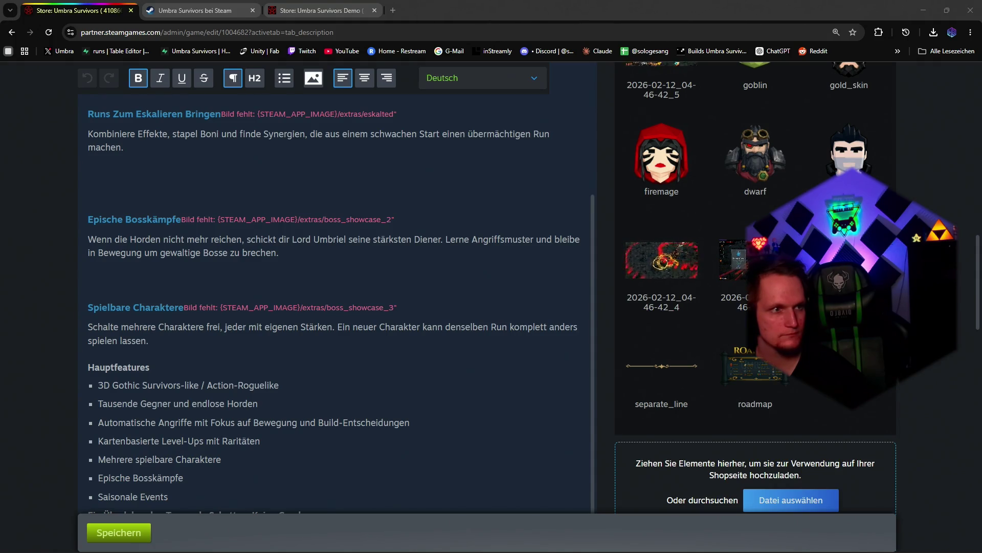
left_click_drag(713, 469, 737, 476)
scroll(839, 441, "down", 3)
scroll(839, 441, "down", 2)
Step: Upload boss_showcase_3 and queue the boss_showcase_2 image in the drop zone
left_click(722, 466)
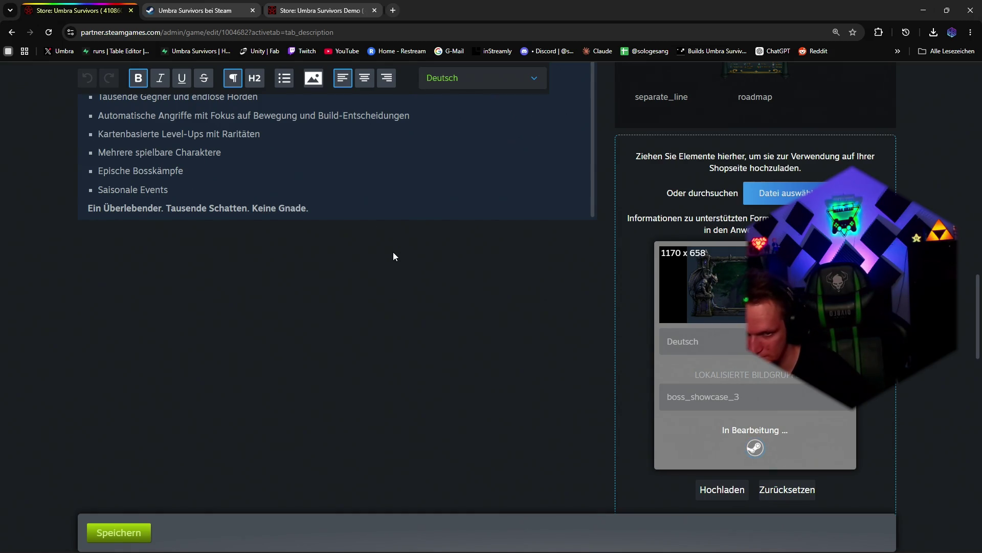
scroll(393, 252, "up", 5)
scroll(393, 253, "up", 3)
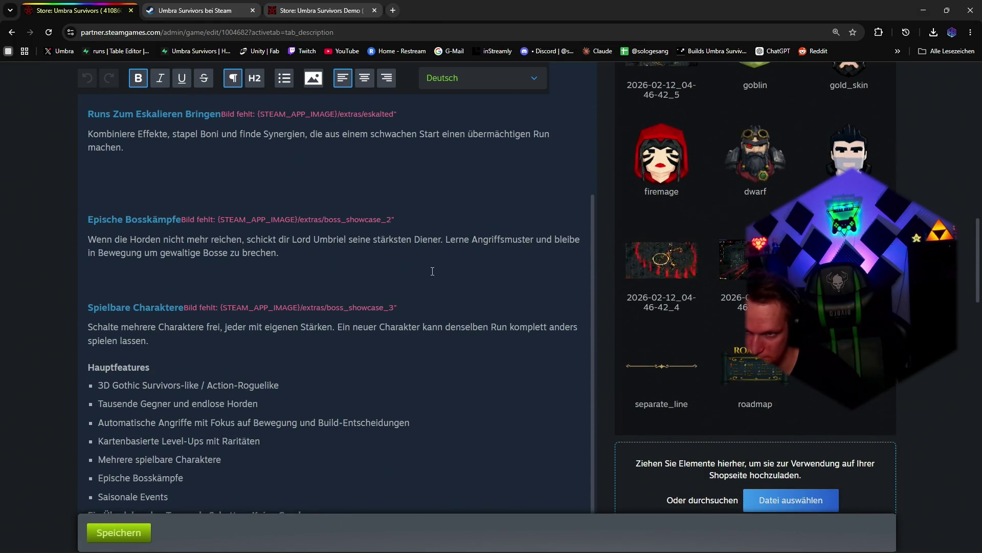
scroll(482, 358, "down", 4)
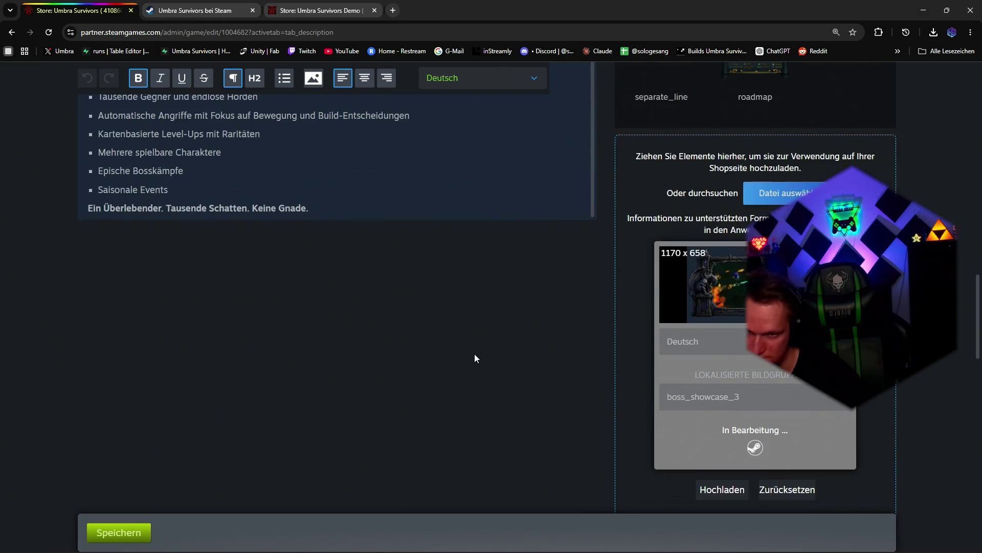
scroll(474, 353, "up", 3)
scroll(474, 354, "down", 6)
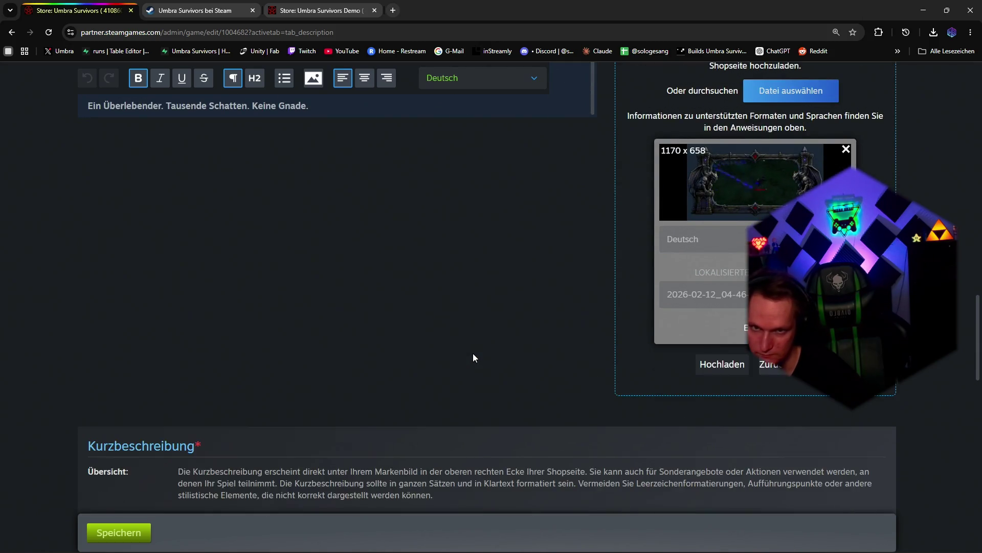
scroll(473, 353, "down", 3)
scroll(473, 353, "up", 8)
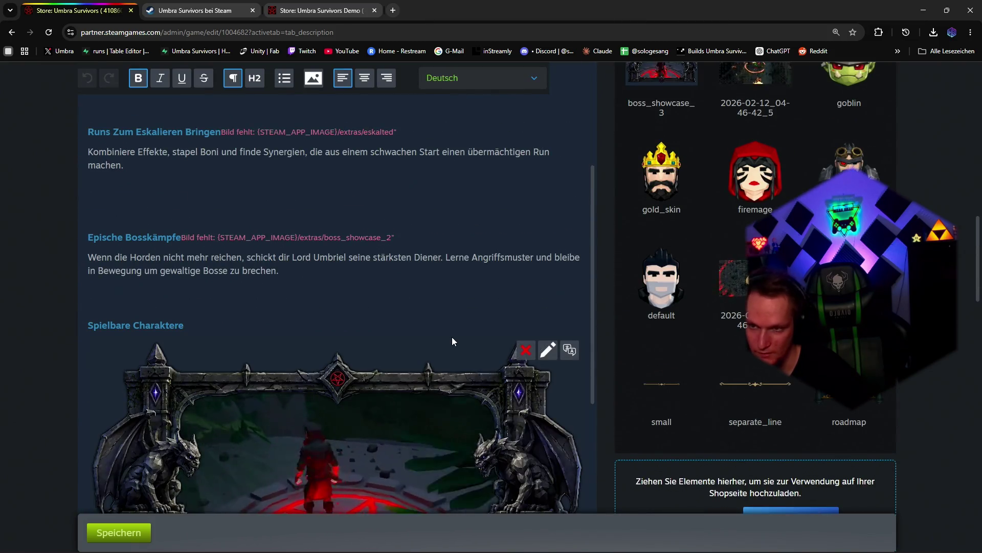
scroll(451, 337, "down", 3)
scroll(460, 347, "down", 3)
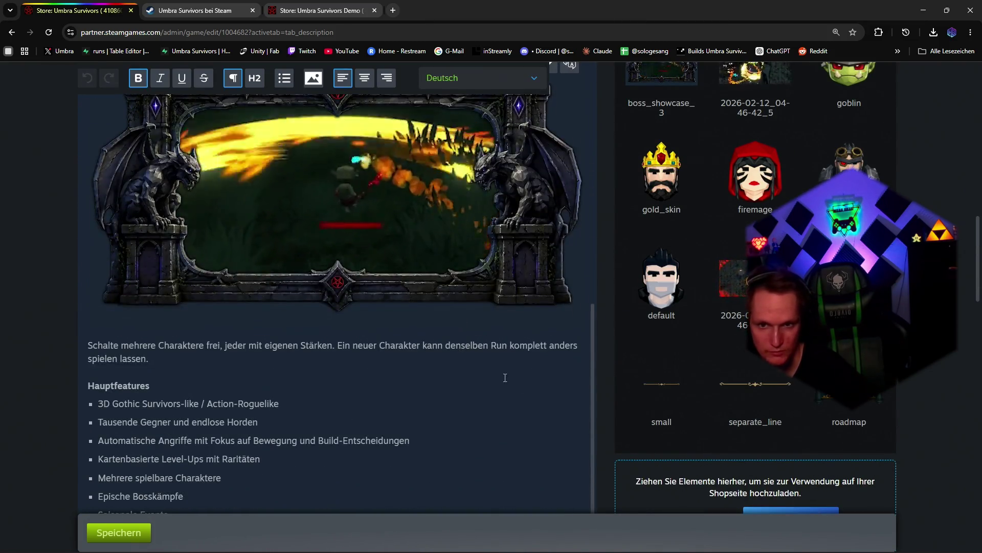
scroll(460, 348, "down", 4)
scroll(647, 402, "down", 3)
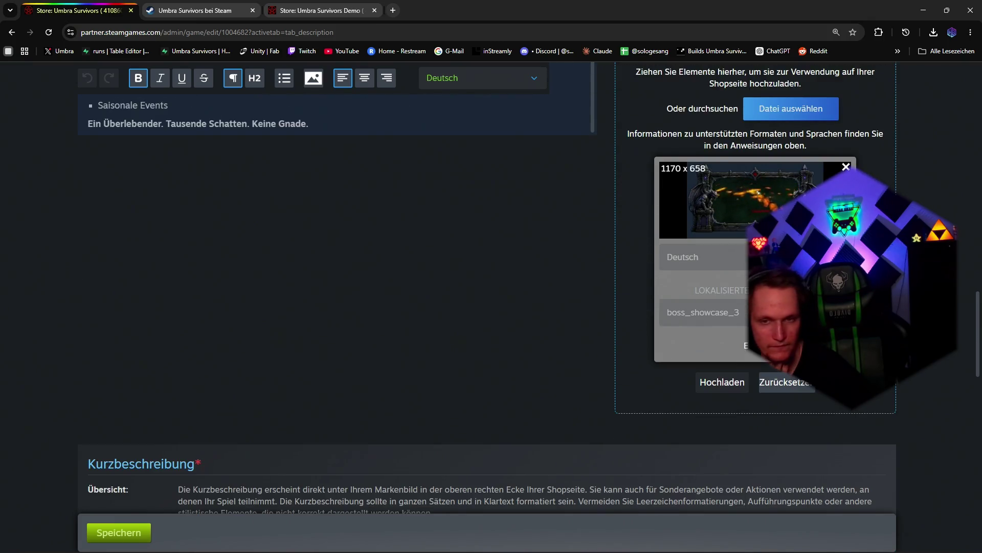
scroll(651, 268, "up", 3)
scroll(543, 306, "up", 5)
scroll(543, 306, "down", 4)
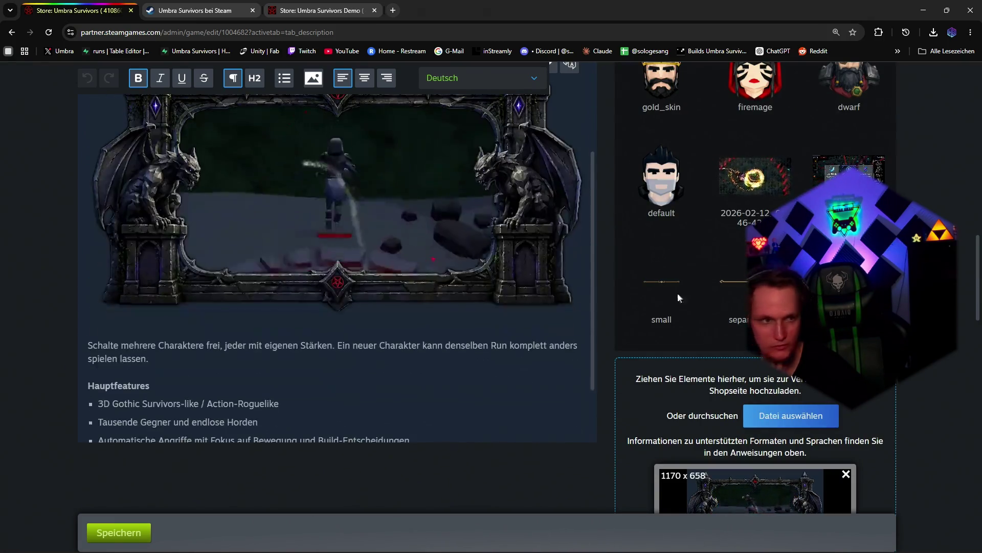
scroll(678, 292, "down", 3)
scroll(740, 334, "down", 3)
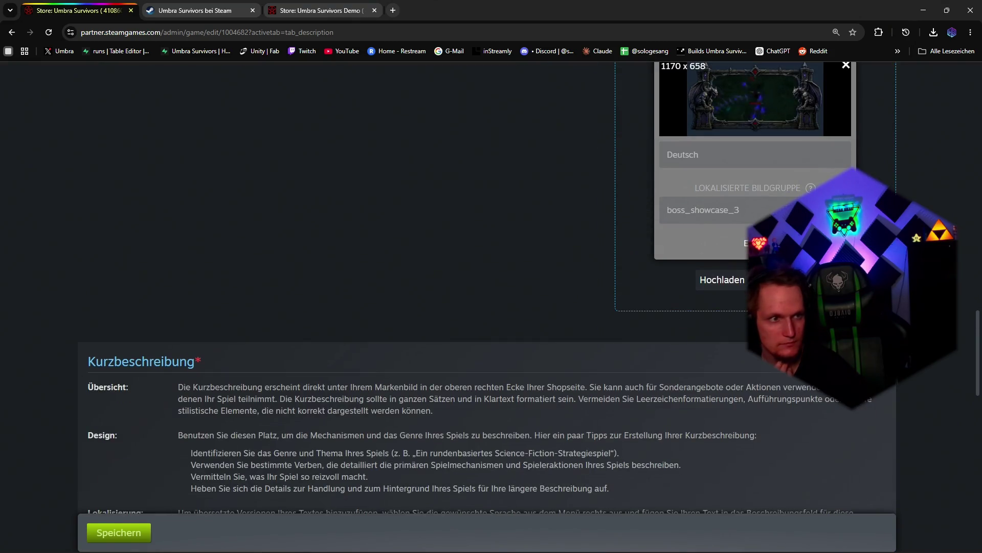
left_click_drag(740, 334, 755, 185)
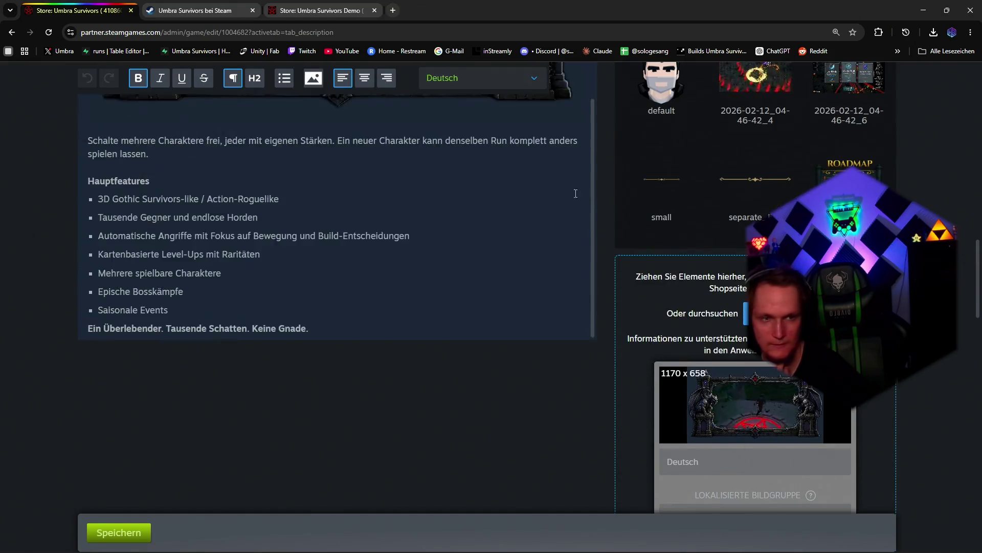
scroll(542, 306, "up", 4)
scroll(542, 306, "up", 3)
scroll(534, 175, "down", 5)
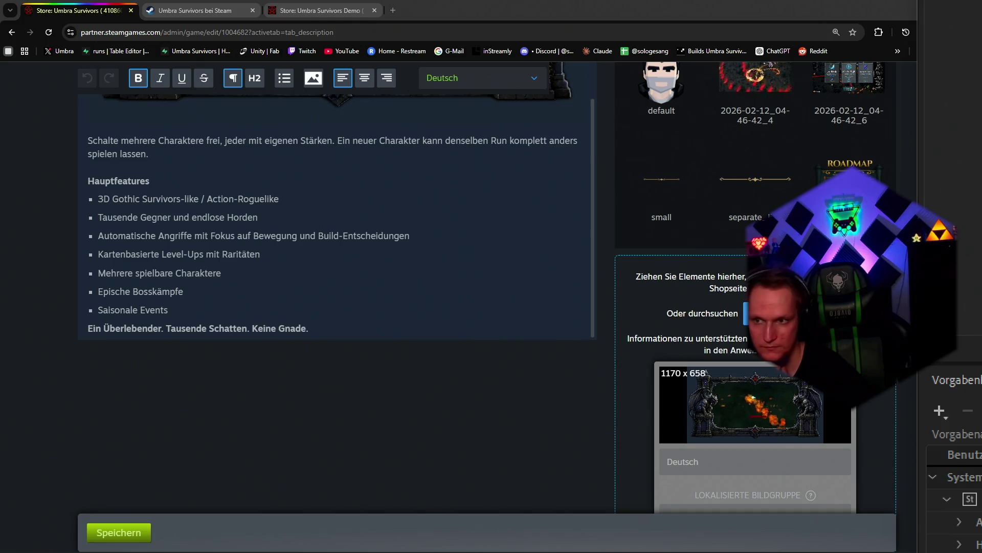
scroll(322, 192, "up", 10)
scroll(323, 191, "up", 5)
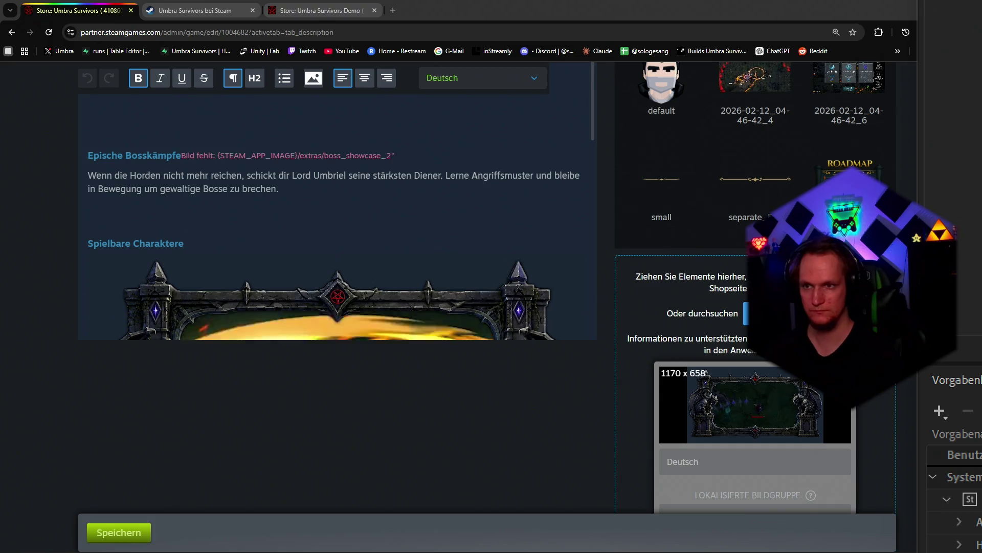
scroll(323, 191, "up", 3)
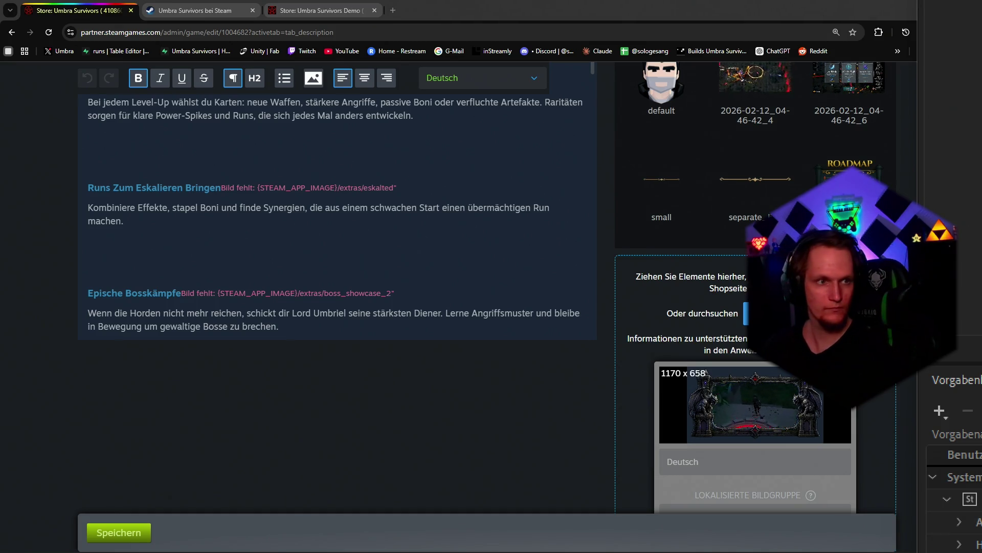
scroll(737, 307, "down", 10)
scroll(492, 308, "down", 5)
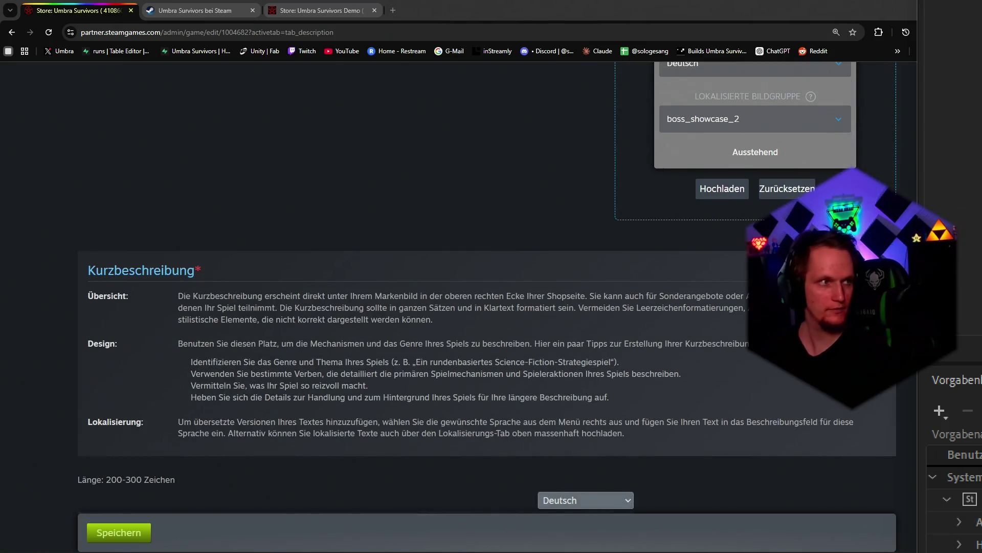
Step: Queue the eskalted image and upload it with boss_showcase_2
left_click_drag(933, 32, 742, 200)
left_click(722, 405)
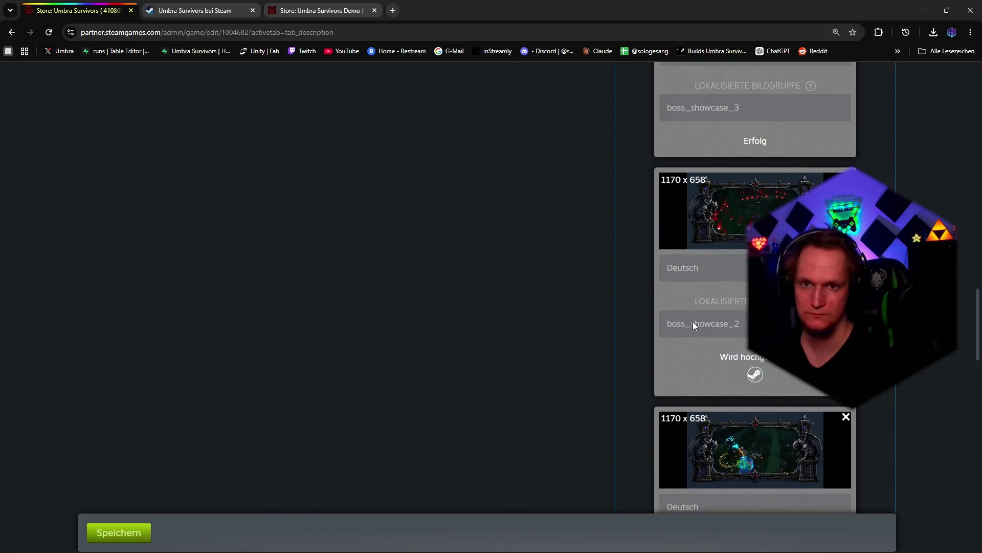
scroll(665, 312, "up", 5)
scroll(665, 311, "down", 3)
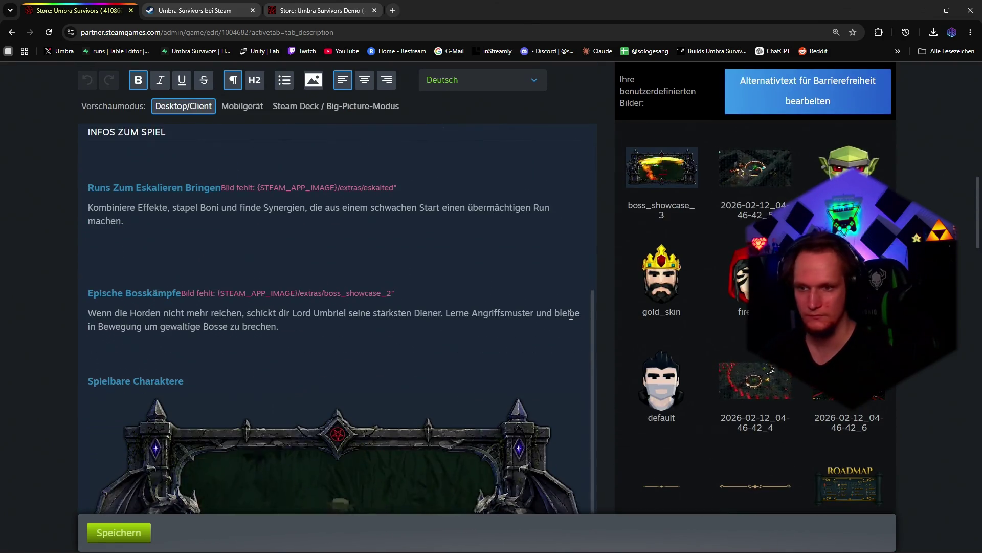
scroll(778, 370, "down", 8)
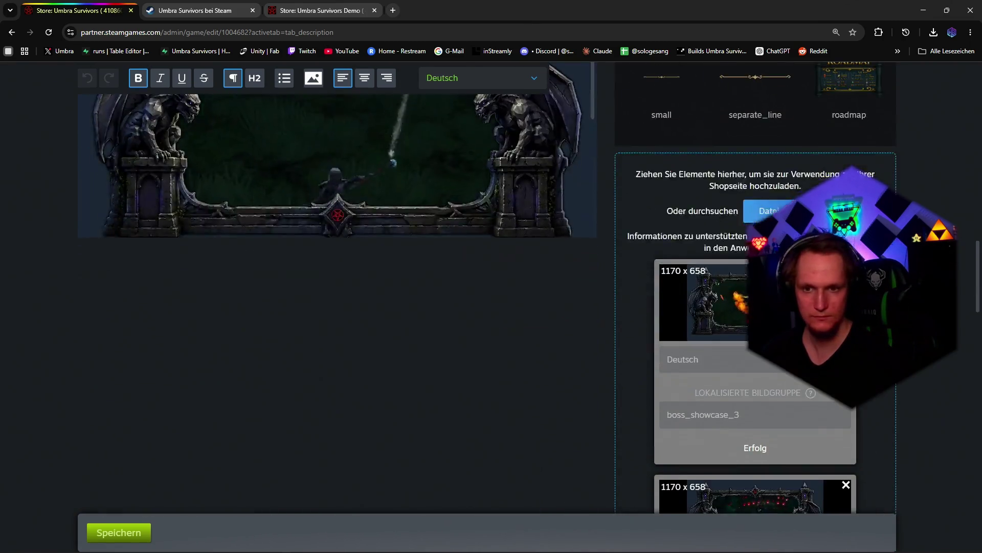
scroll(753, 355, "down", 3)
scroll(753, 355, "down", 4)
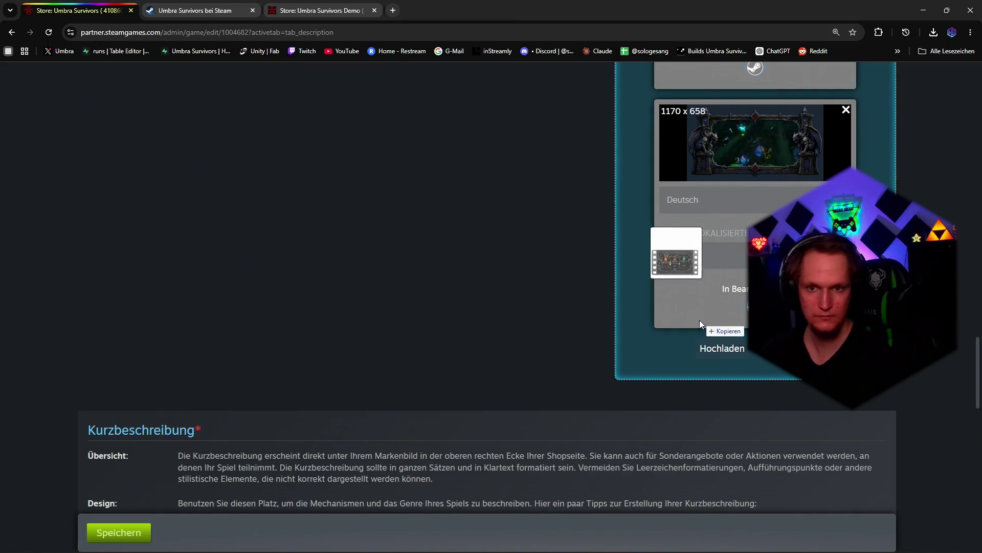
scroll(725, 308, "down", 3)
Step: Upload card_upgrade_low, then the next queued horden_main image
left_click(722, 258)
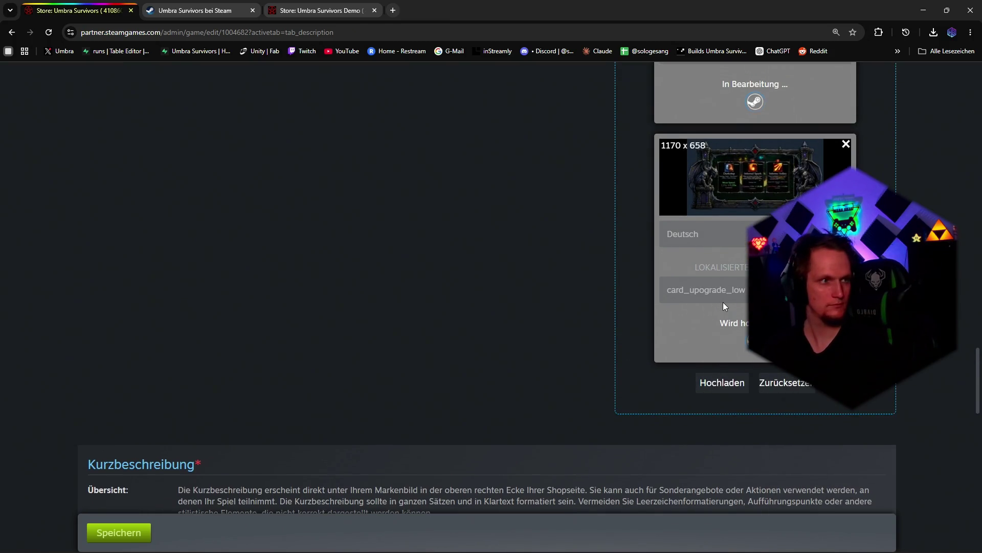
scroll(736, 299, "up", 5)
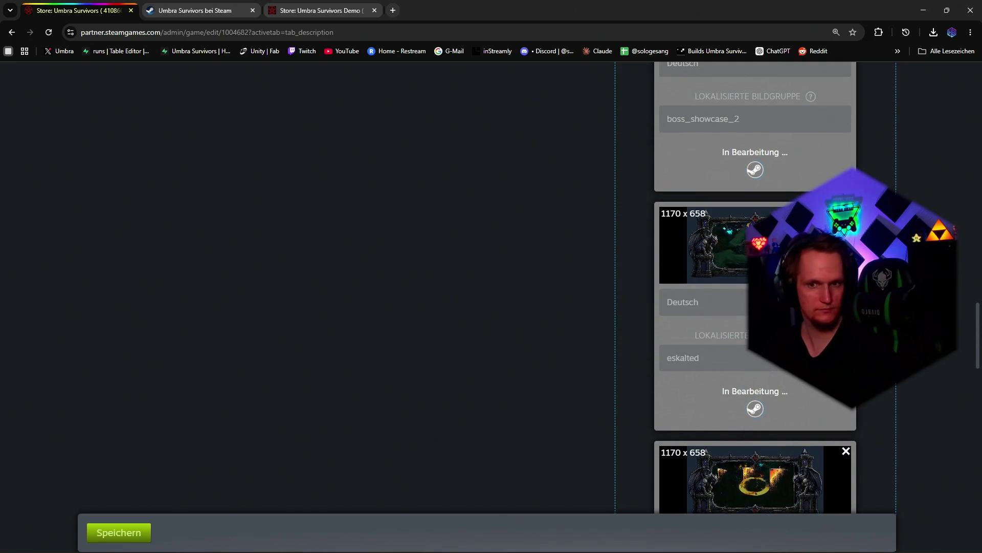
key("super+d")
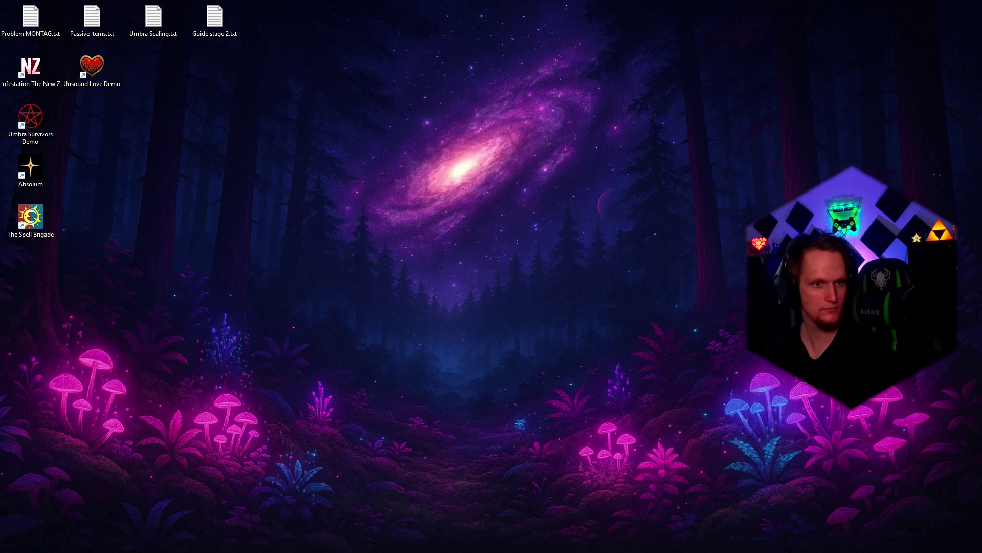
key("super+d")
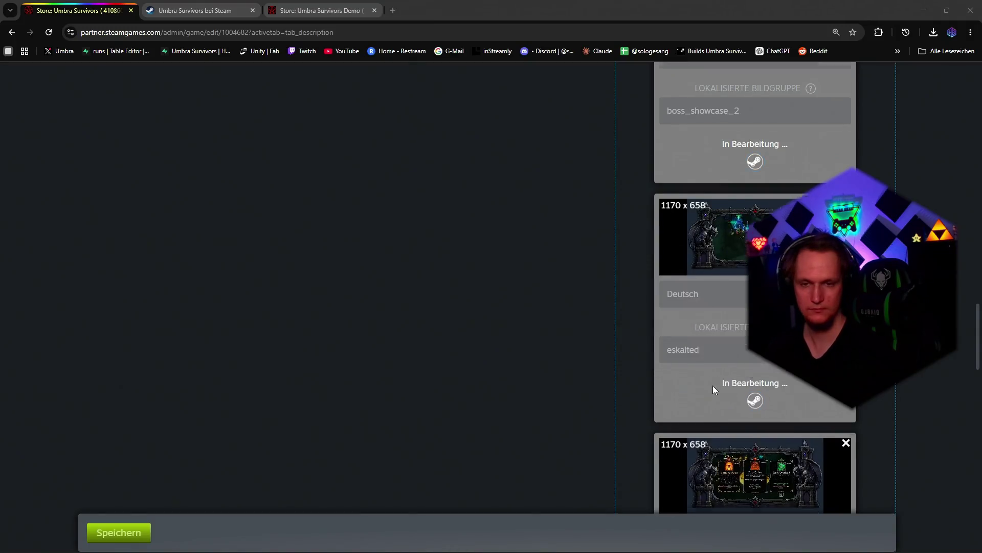
scroll(713, 386, "down", 4)
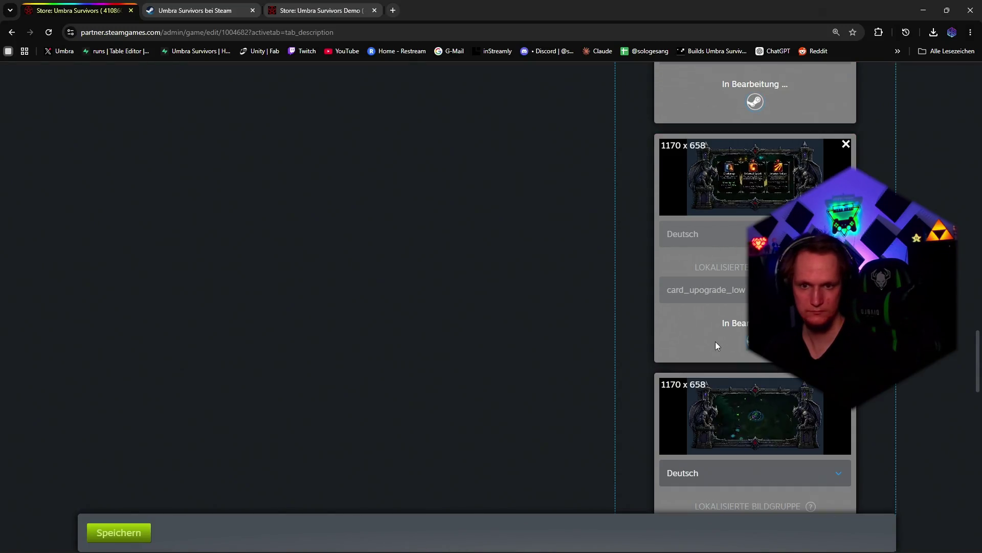
scroll(716, 342, "down", 4)
scroll(712, 293, "down", 1)
left_click(725, 273)
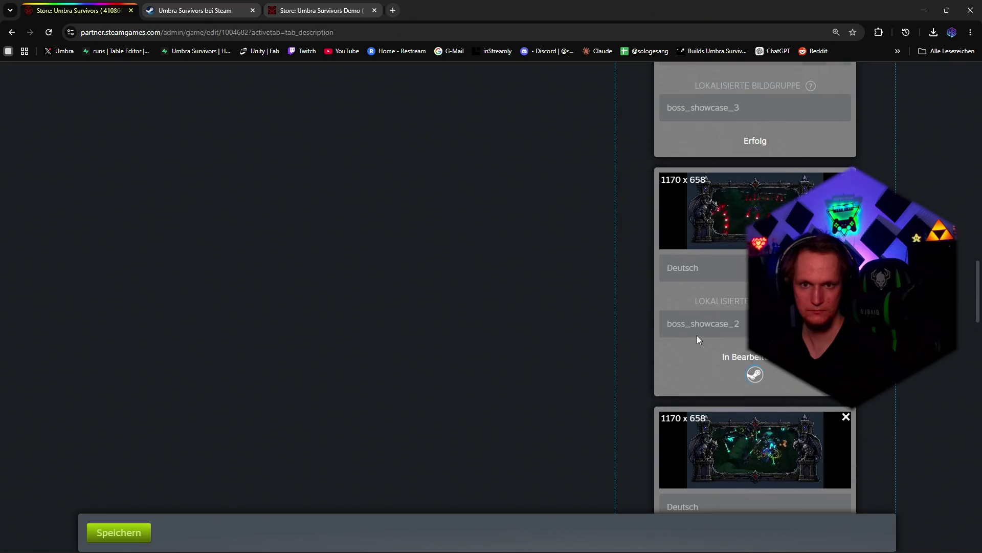
scroll(698, 335, "down", 3)
scroll(697, 335, "down", 3)
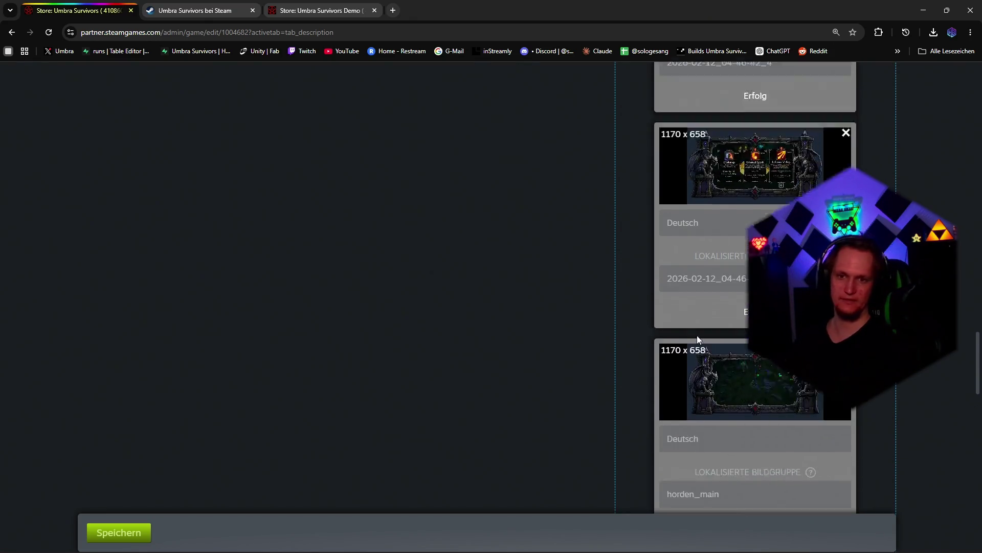
scroll(697, 336, "down", 3)
scroll(698, 336, "up", 3)
scroll(697, 335, "up", 3)
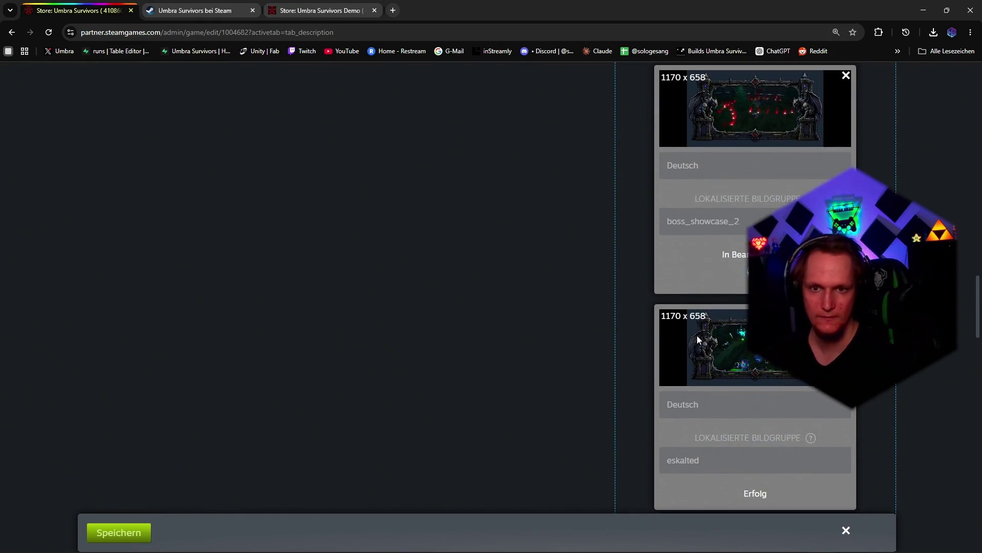
scroll(697, 336, "up", 5)
scroll(697, 335, "up", 5)
scroll(697, 335, "up", 3)
scroll(533, 374, "up", 4)
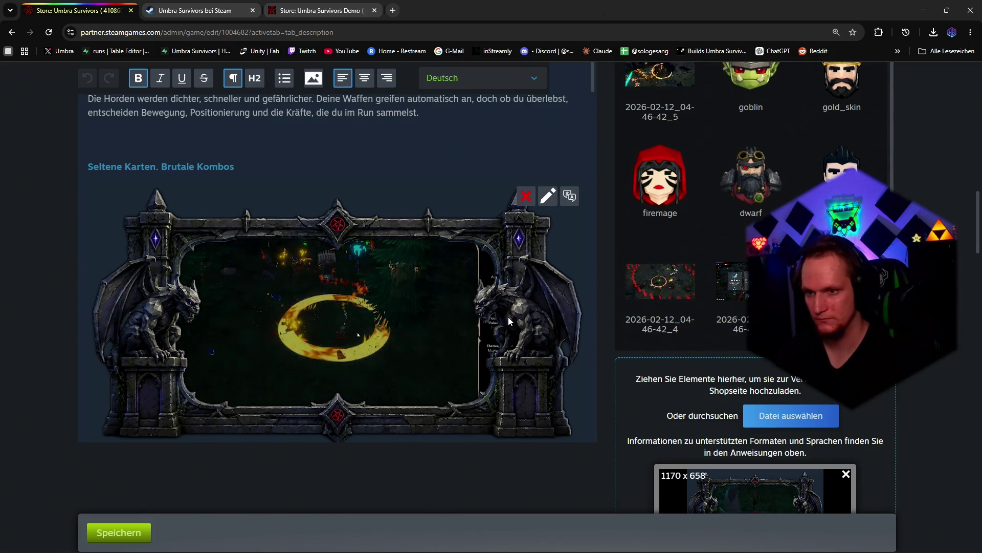
scroll(509, 317, "down", 5)
scroll(501, 319, "down", 5)
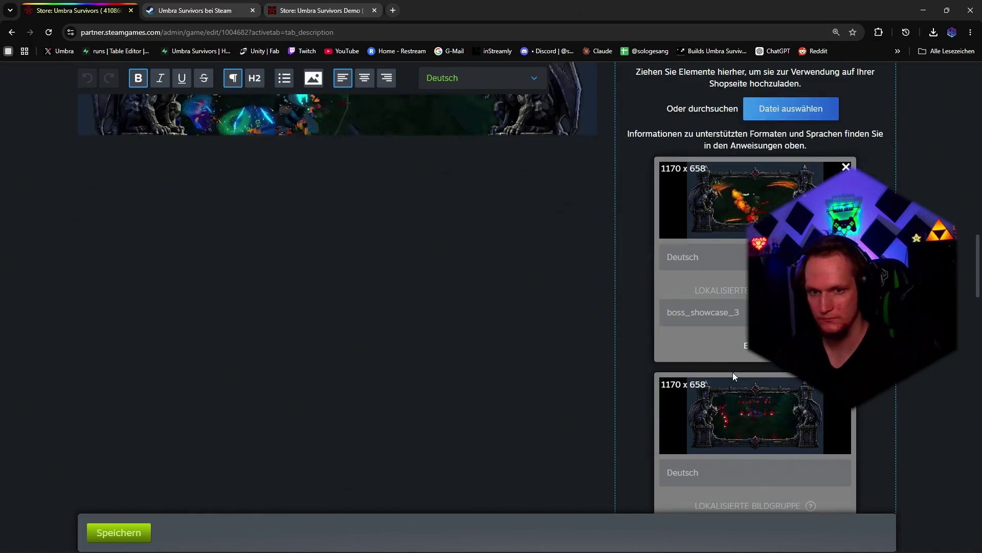
scroll(710, 360, "down", 3)
scroll(711, 360, "down", 3)
scroll(704, 359, "down", 4)
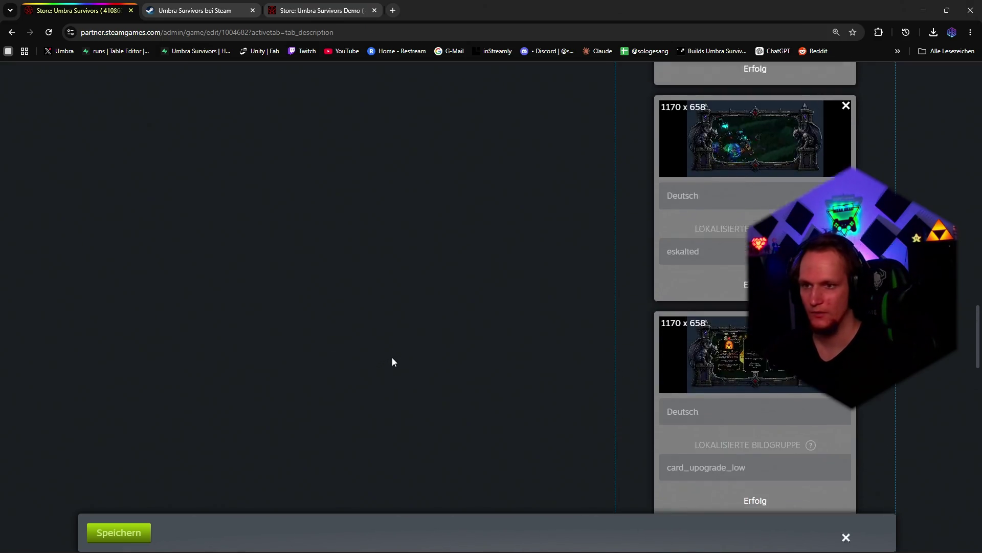
scroll(403, 352, "down", 4)
scroll(405, 308, "down", 5)
scroll(405, 278, "down", 5)
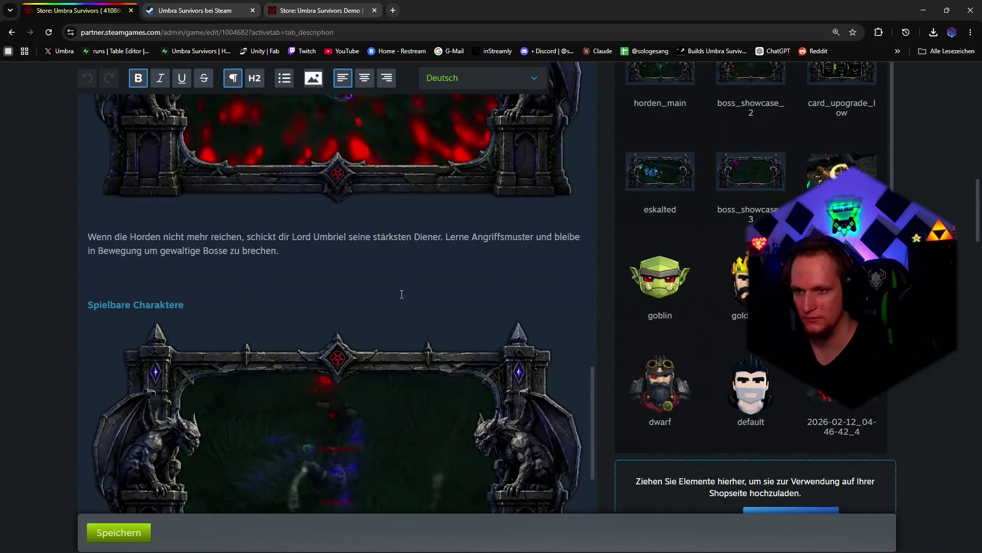
scroll(405, 295, "down", 3)
scroll(407, 291, "up", 5)
scroll(408, 300, "up", 5)
scroll(408, 300, "up", 5)
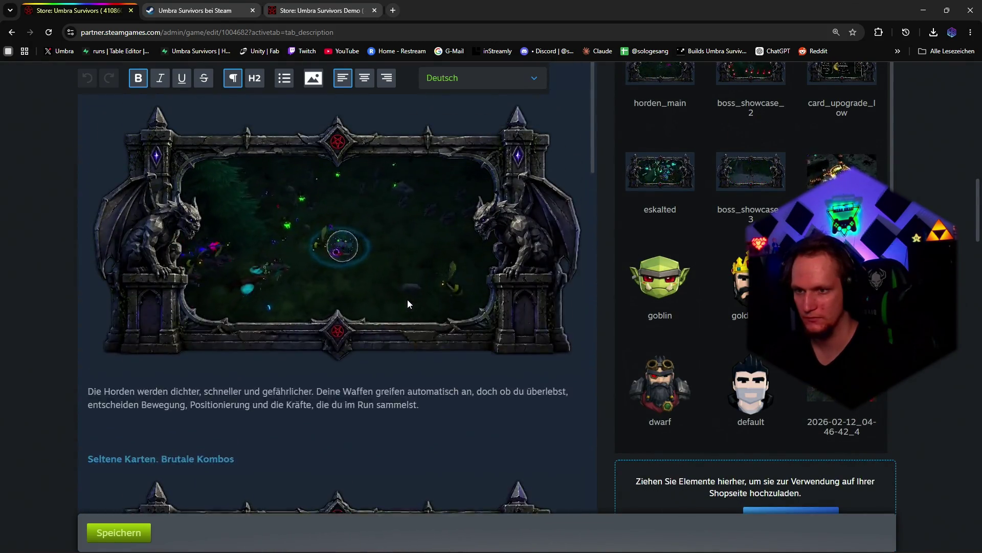
scroll(407, 299, "up", 4)
scroll(394, 187, "up", 6)
scroll(396, 270, "down", 2)
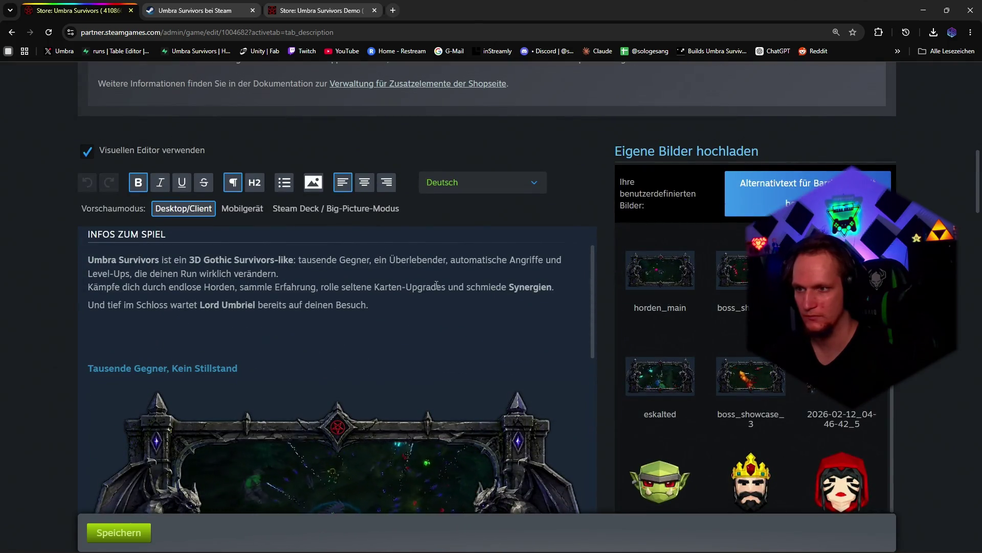
scroll(436, 307, "down", 3)
scroll(437, 307, "up", 3)
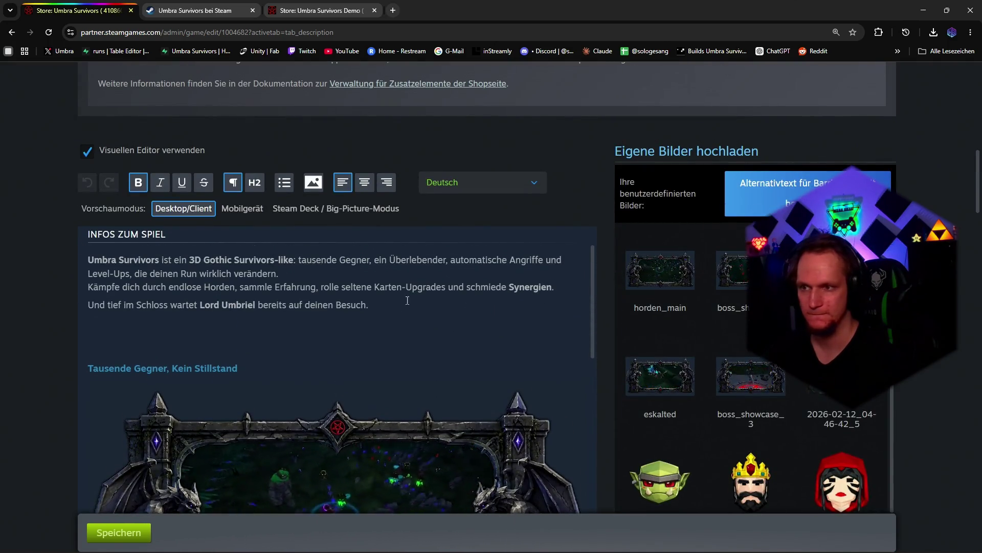
Step: Save the description, publish via 'Öffentlich sichtbar machen', and view the live store page
left_click(117, 535)
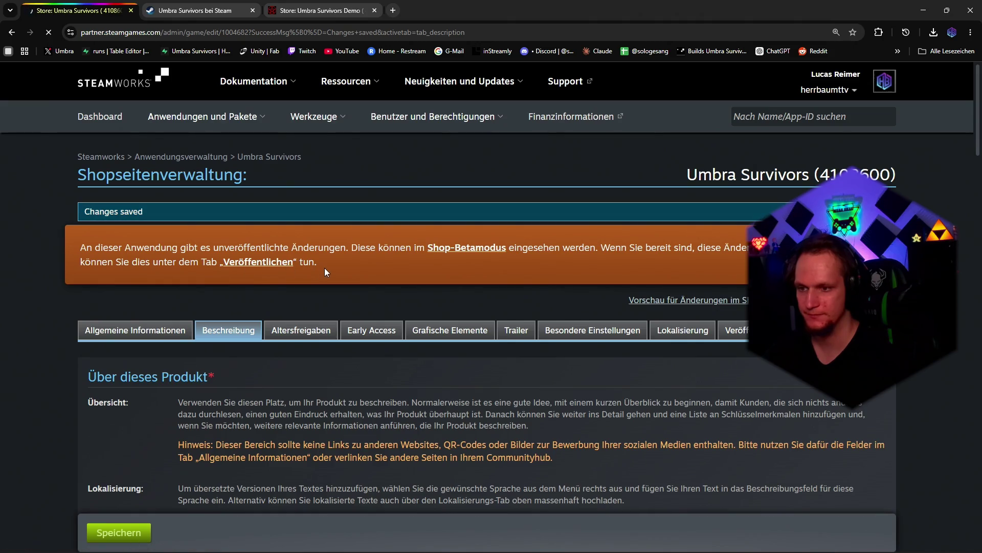
left_click(258, 262)
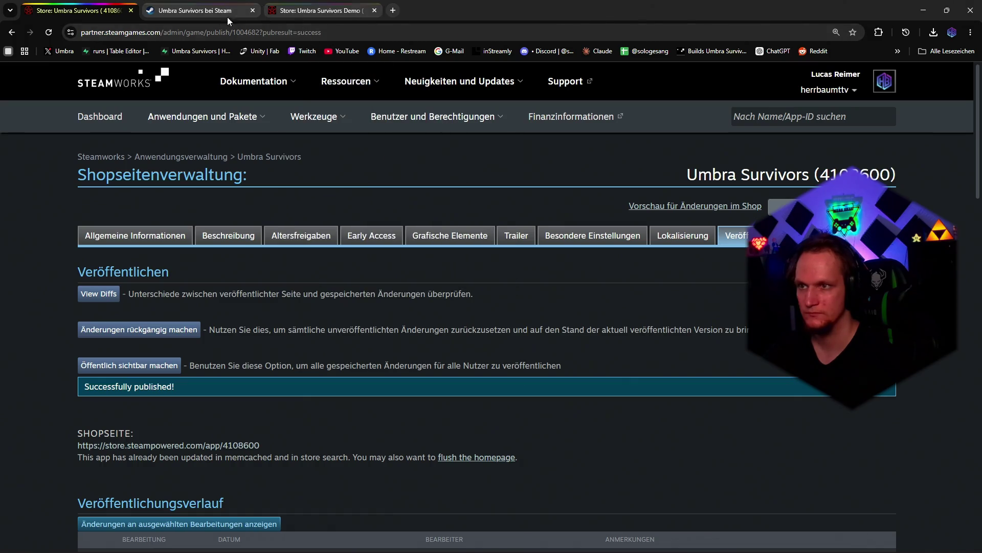
left_click(194, 9)
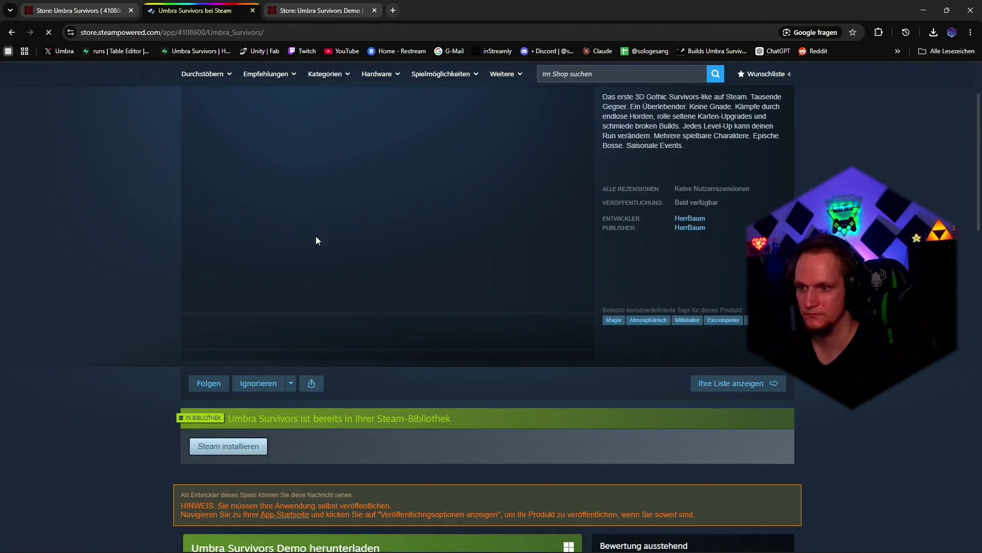
scroll(384, 318, "down", 6)
scroll(383, 319, "down", 3)
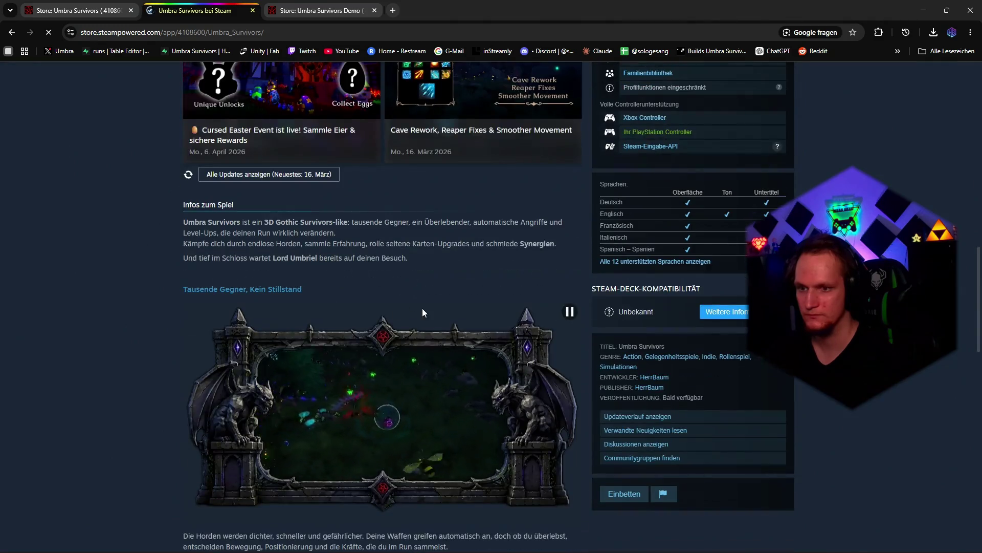
scroll(423, 308, "down", 2)
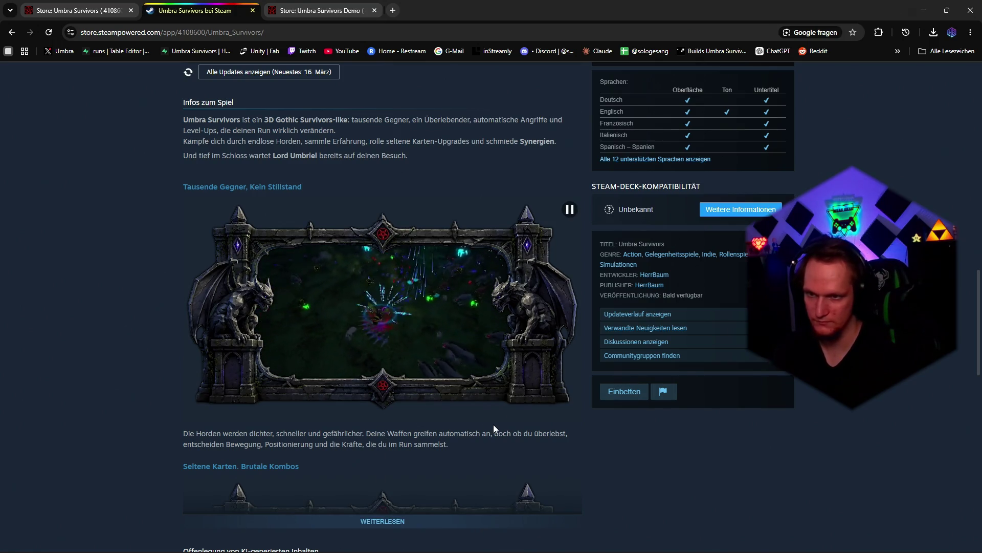
Step: Expand the full Infos zum Spiel description via WEITERLESEN to check the framed images
left_click(361, 522)
scroll(492, 437, "down", 3)
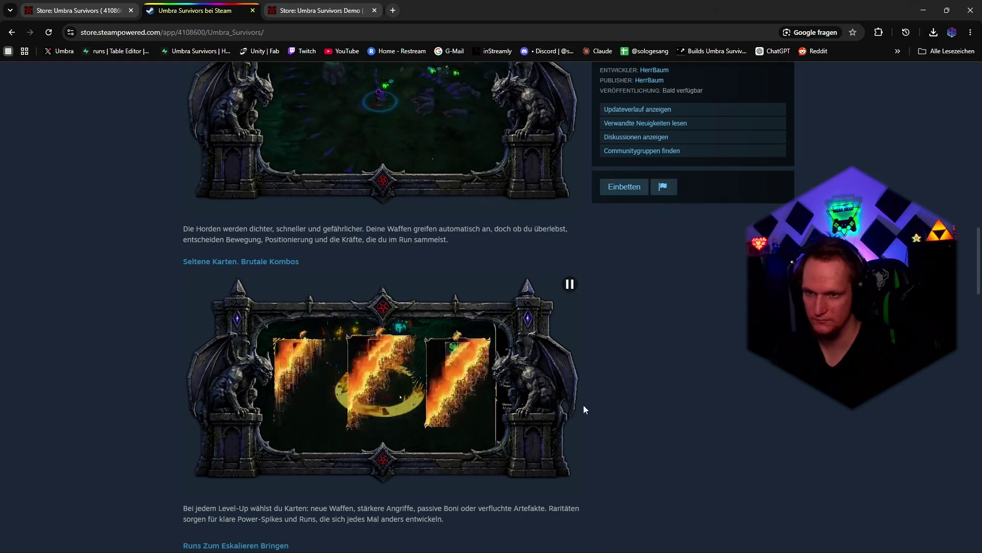
scroll(560, 382, "down", 1)
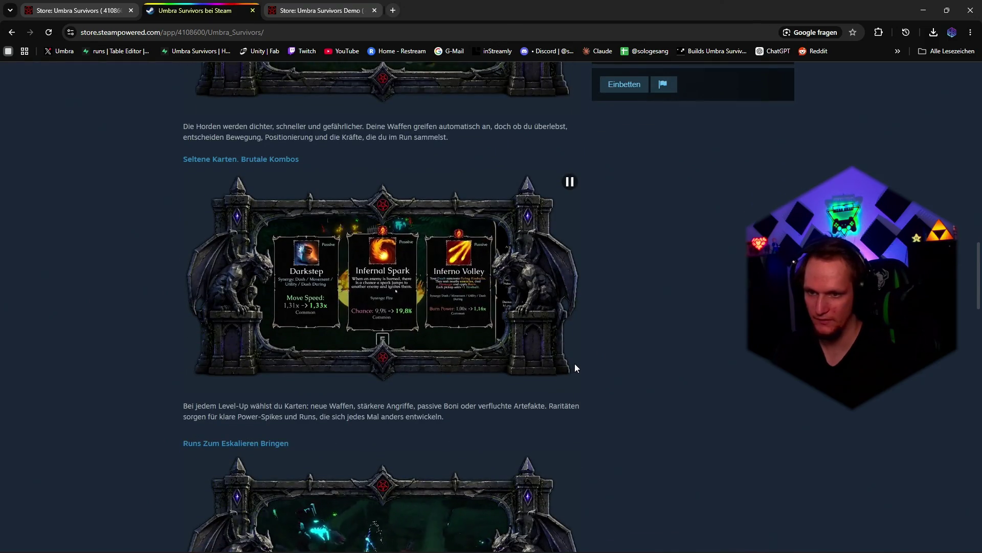
scroll(577, 363, "down", 2)
scroll(576, 362, "down", 1)
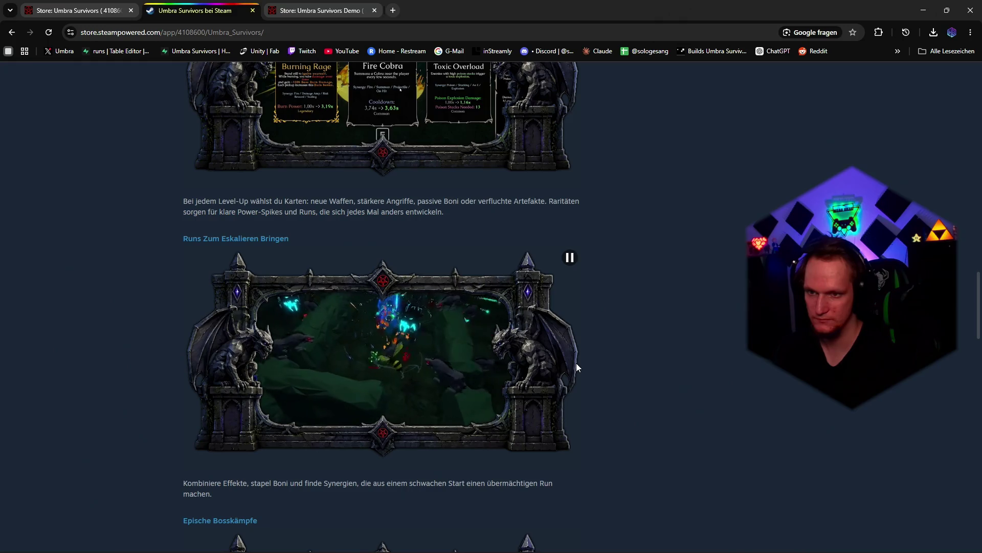
scroll(577, 363, "down", 1)
scroll(582, 360, "down", 1)
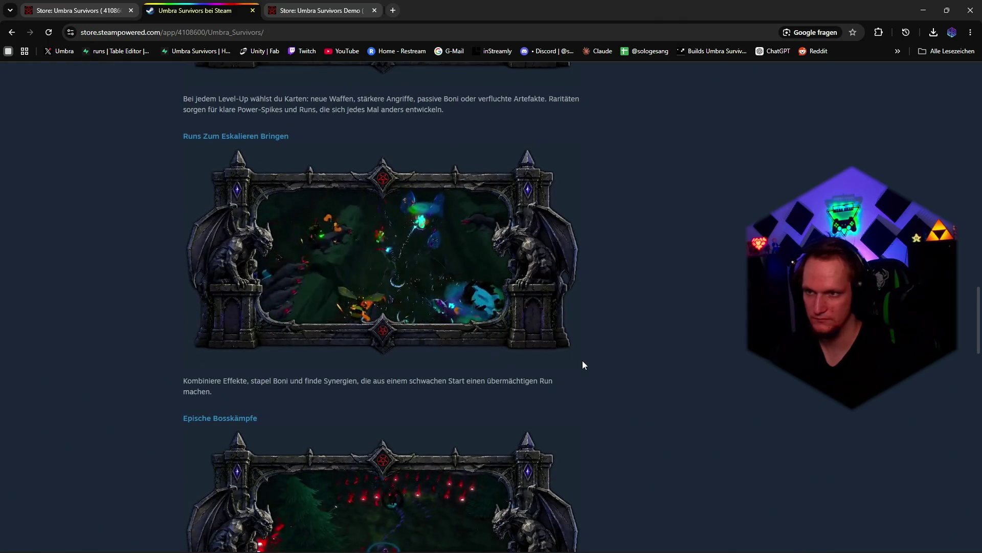
scroll(583, 360, "down", 2)
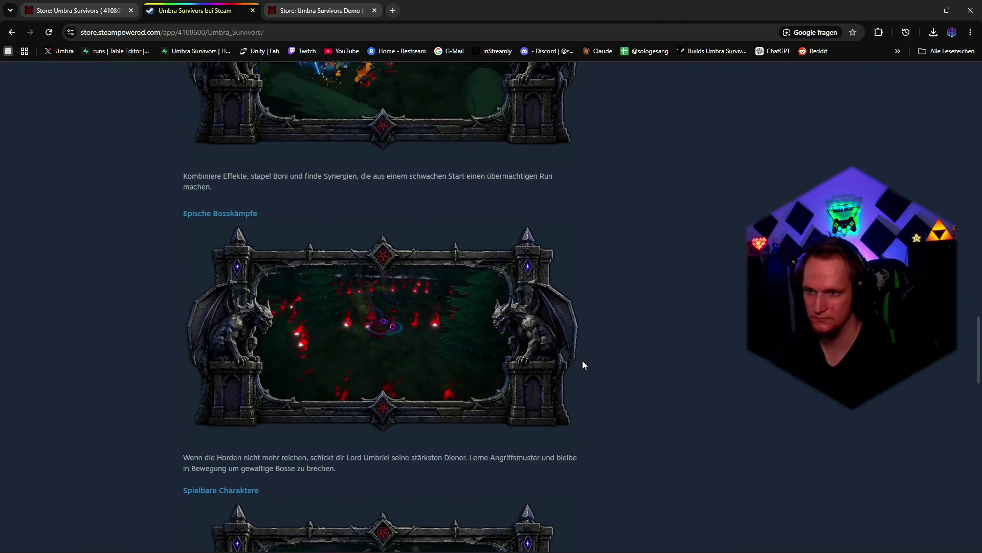
scroll(583, 360, "down", 1)
scroll(583, 360, "down", 3)
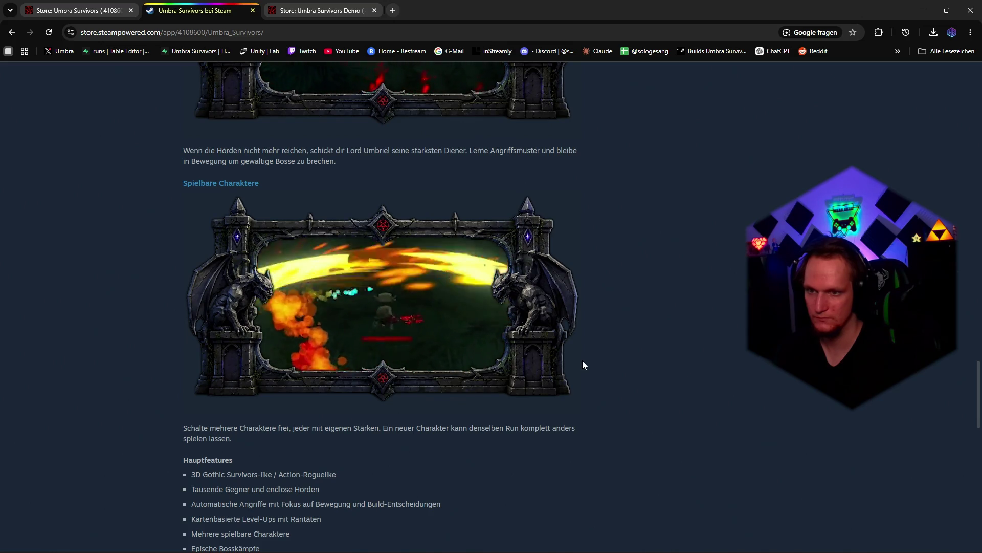
scroll(582, 359, "down", 3)
scroll(582, 360, "down", 5)
scroll(583, 360, "down", 4)
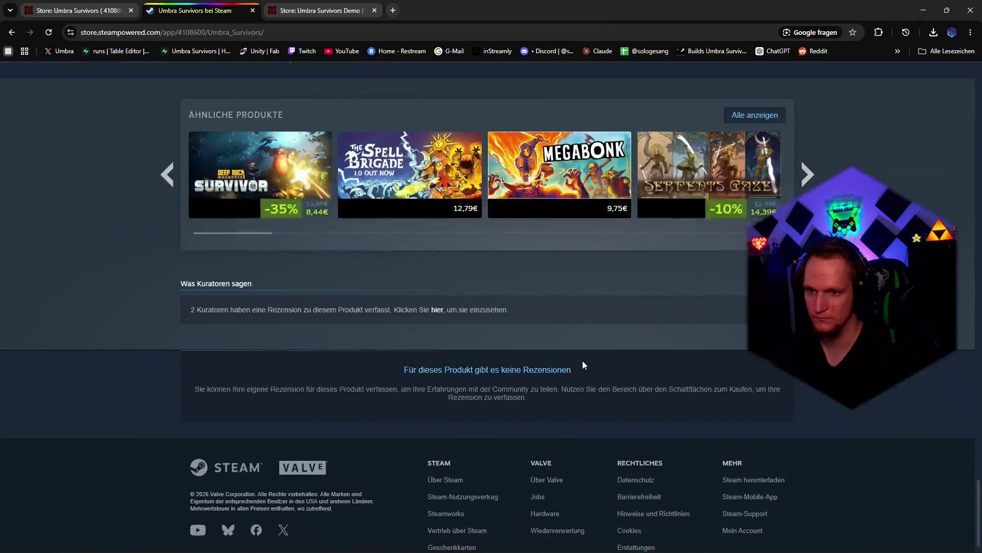
scroll(583, 360, "up", 6)
scroll(583, 360, "up", 5)
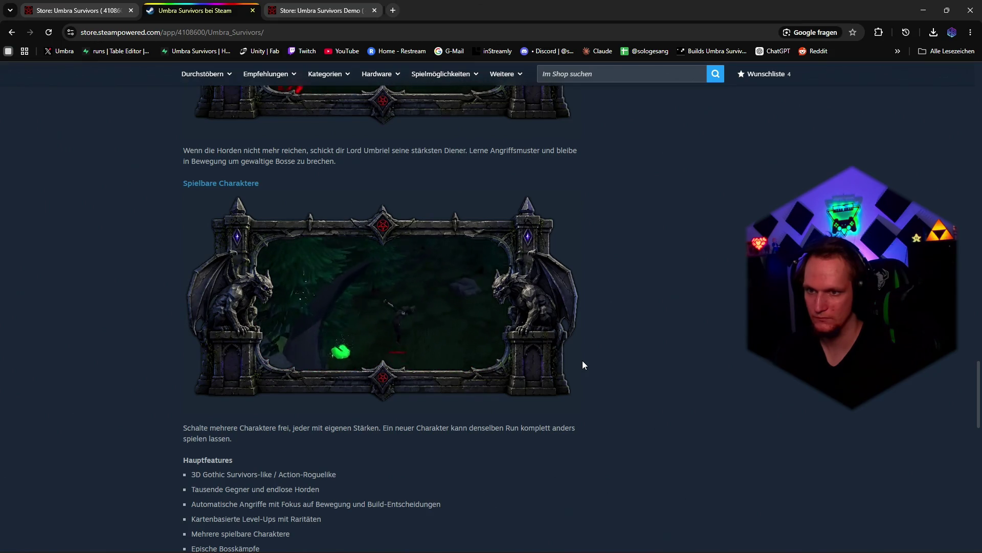
scroll(582, 360, "up", 5)
scroll(584, 360, "up", 8)
scroll(592, 356, "up", 8)
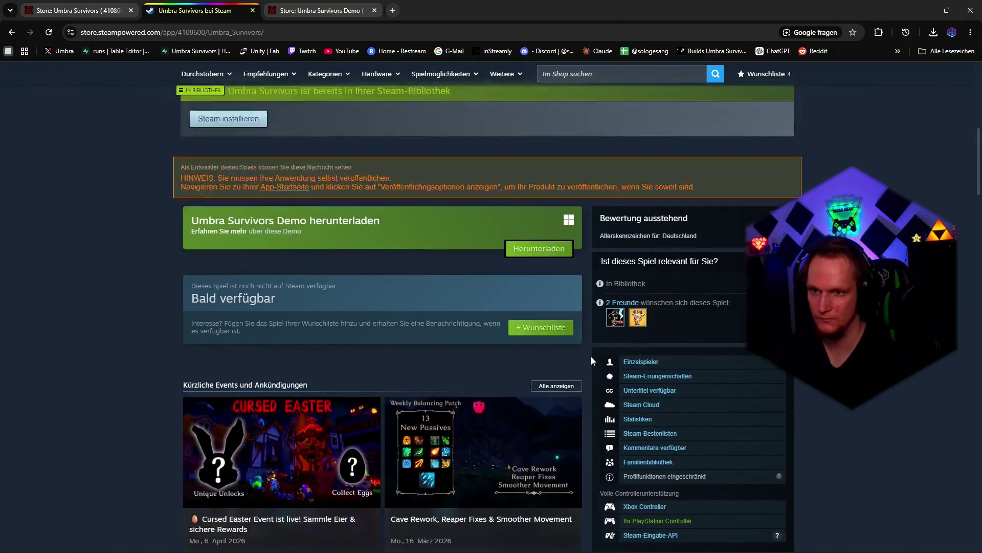
scroll(591, 356, "up", 5)
scroll(575, 374, "up", 5)
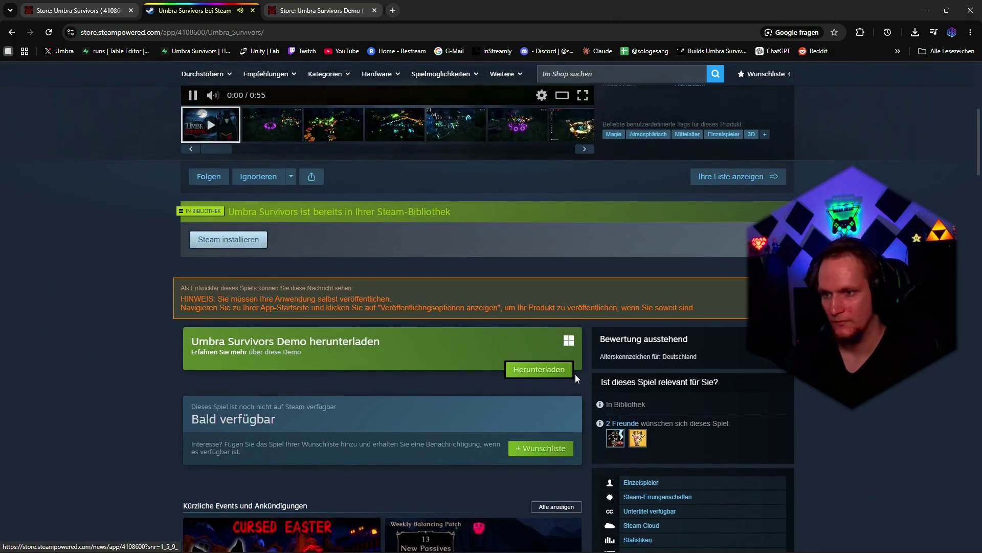
scroll(575, 374, "down", 5)
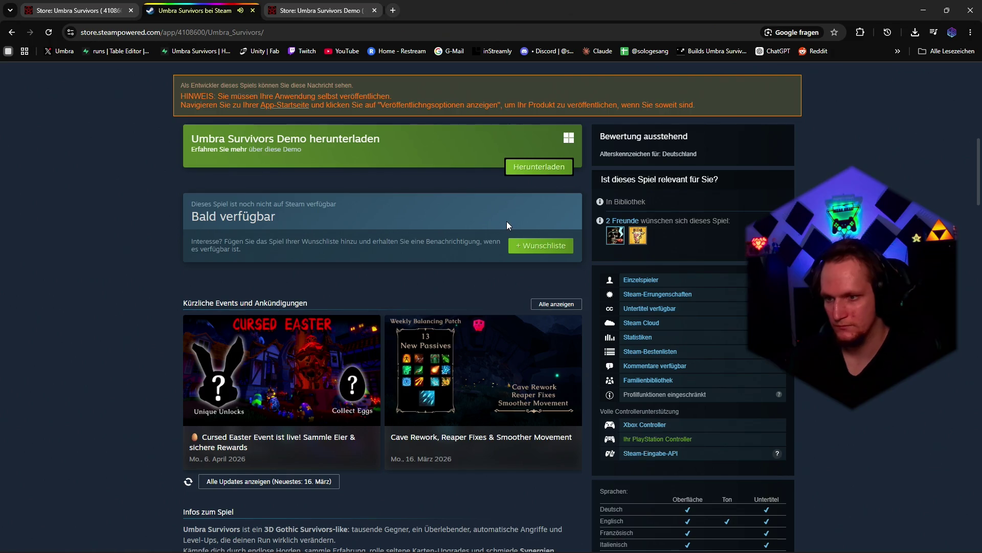
scroll(506, 240, "up", 5)
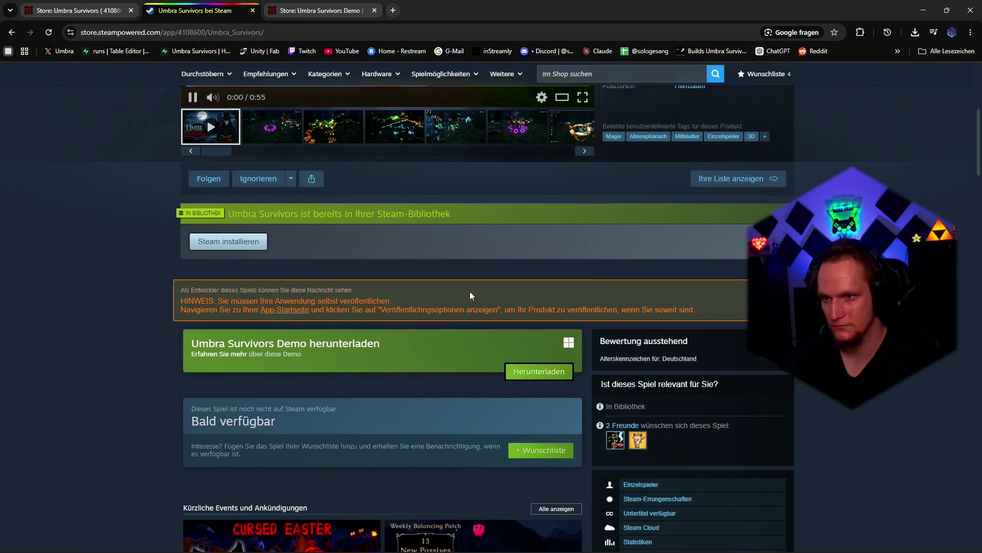
scroll(470, 291, "up", 5)
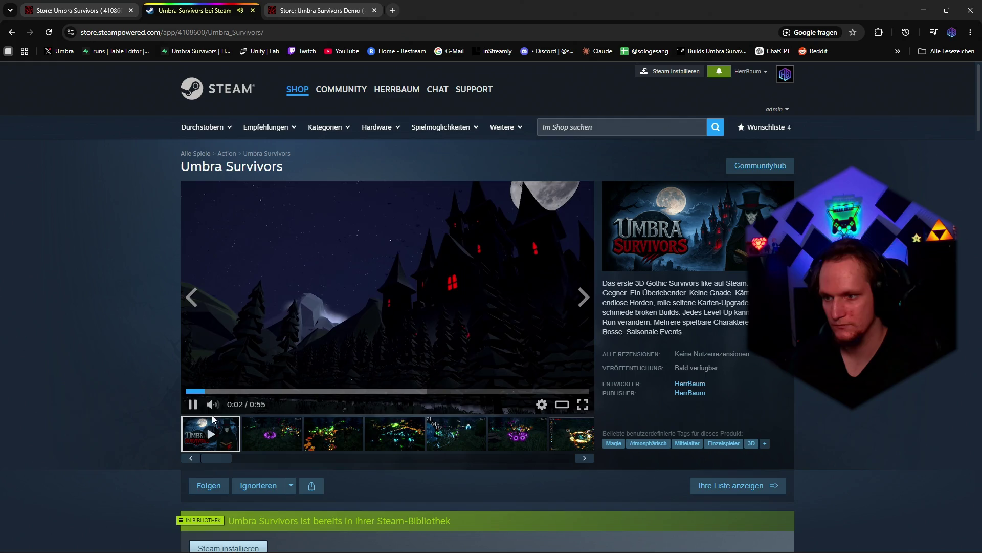
Step: Pause and resume the trailer, then step through the gallery screenshots one by one
left_click(384, 307)
scroll(426, 395, "down", 3)
scroll(425, 395, "down", 3)
scroll(482, 383, "down", 2)
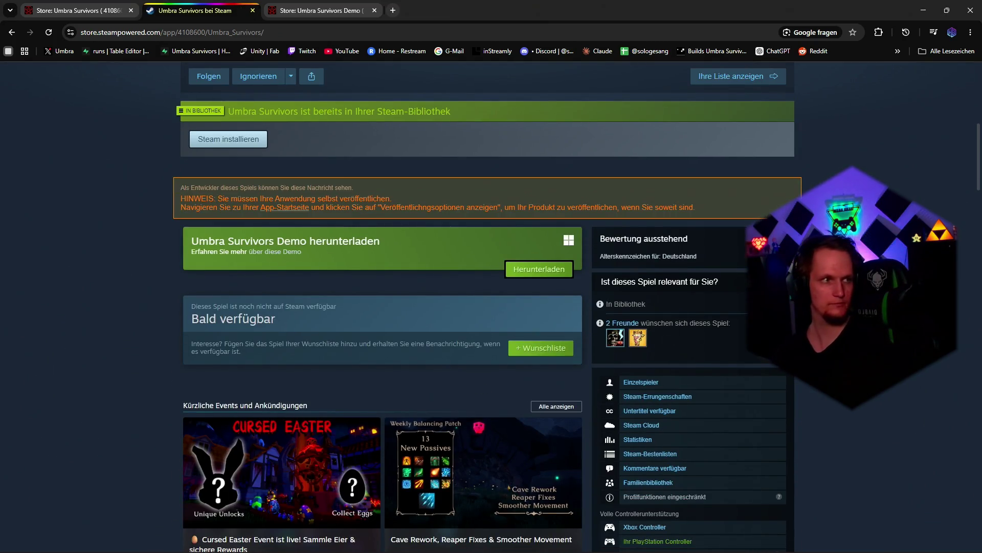
scroll(438, 288, "up", 6)
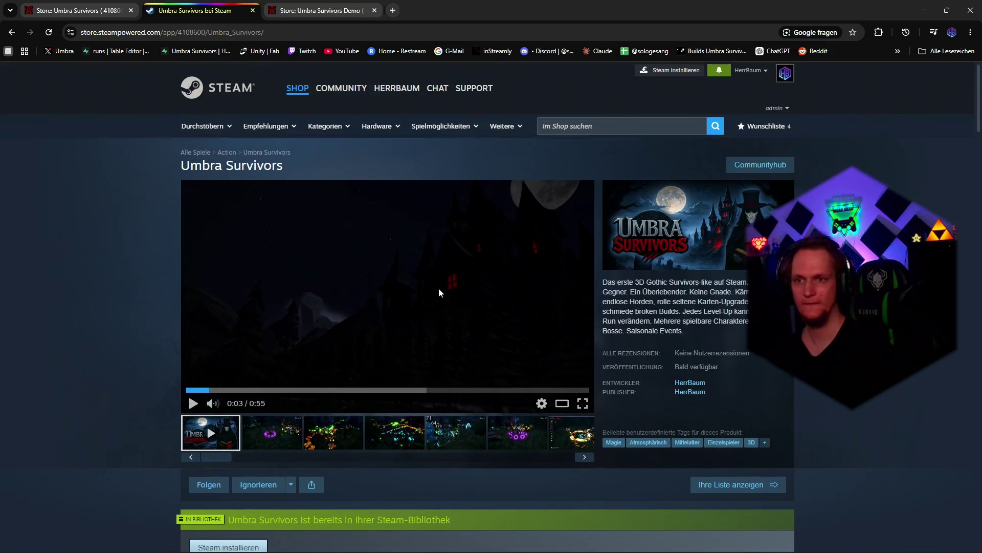
left_click(193, 404)
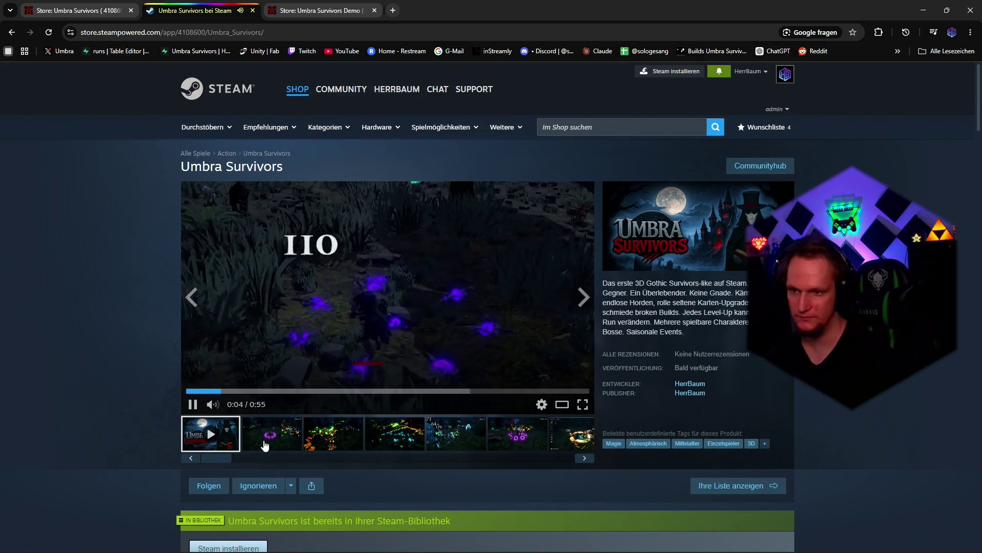
left_click(271, 434)
left_click(334, 436)
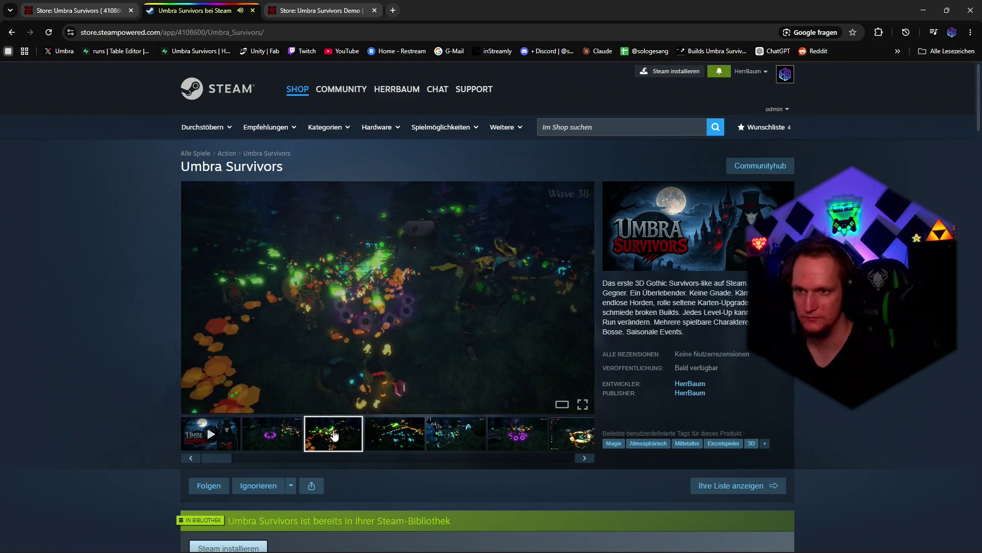
left_click(399, 436)
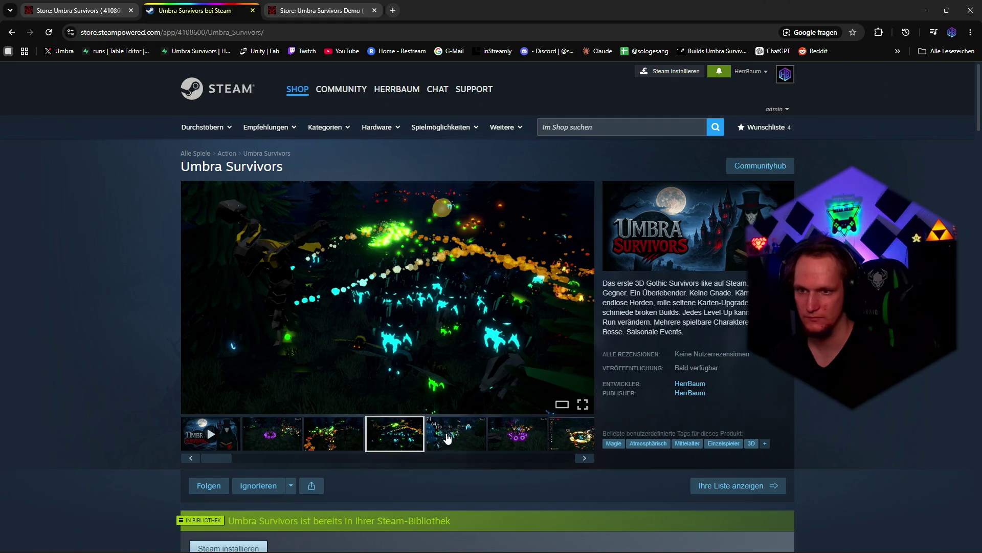
left_click(448, 438)
left_click(516, 436)
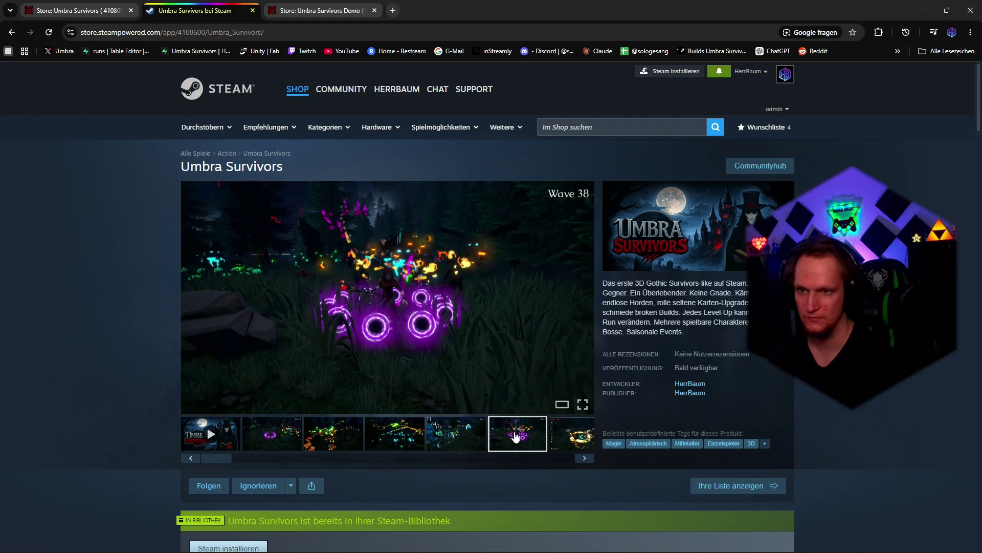
left_click(556, 444)
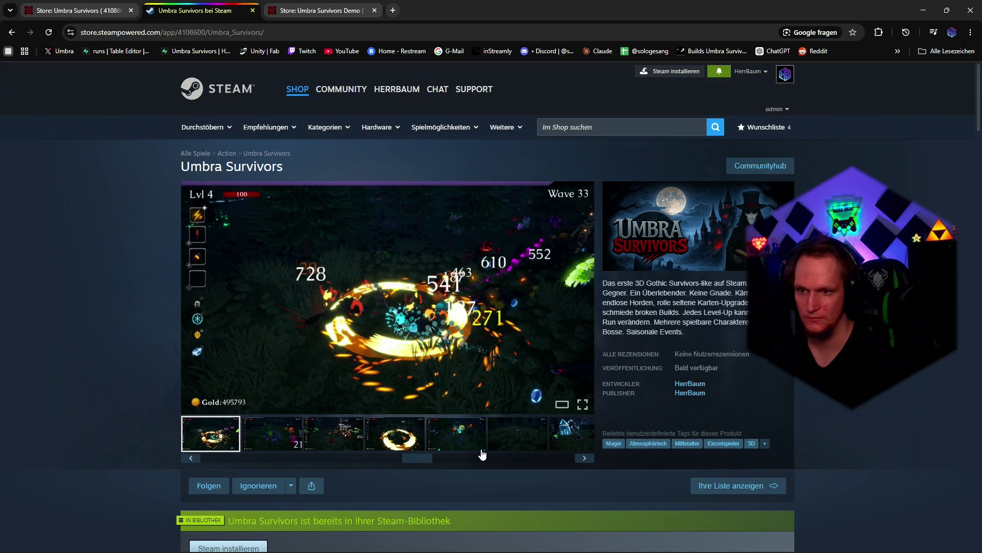
left_click(474, 443)
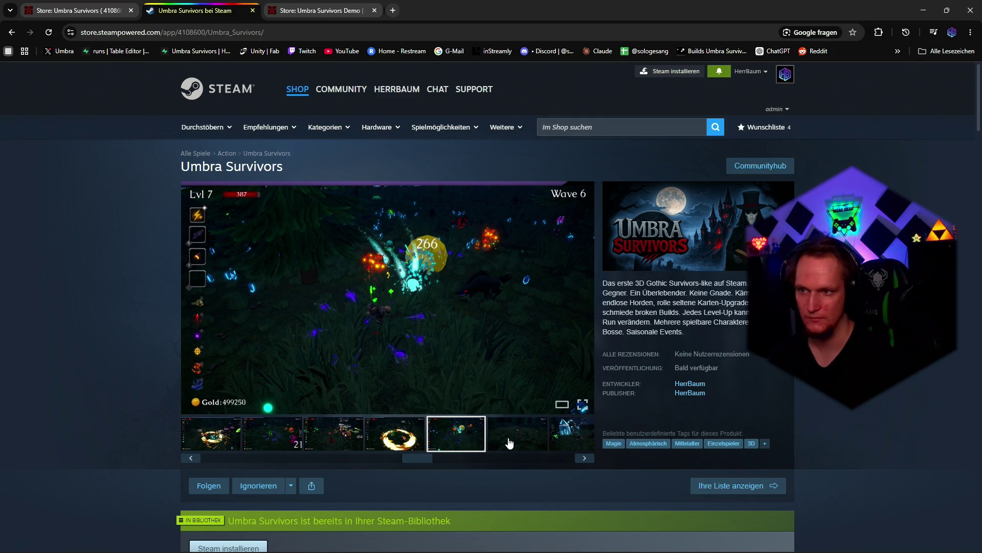
left_click(509, 443)
left_click(557, 437)
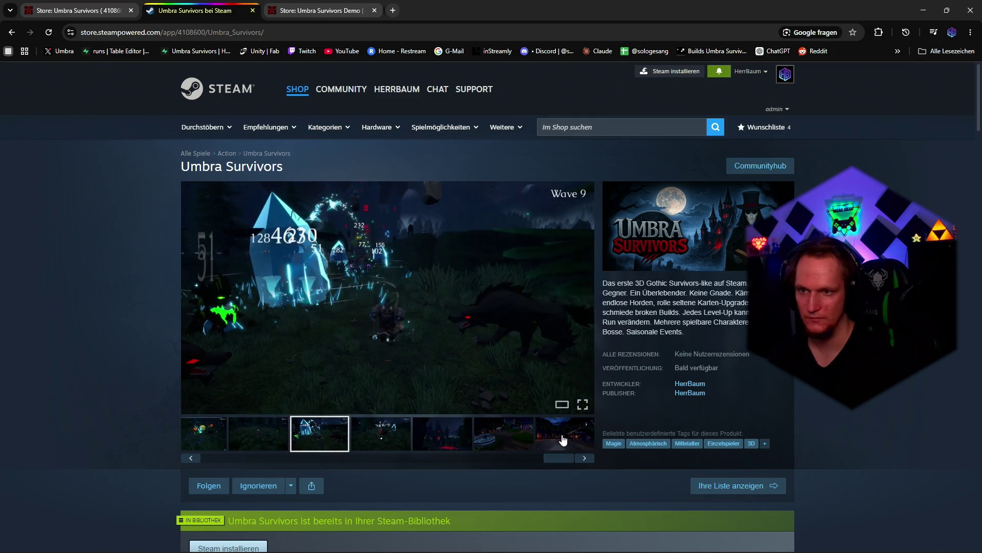
Step: View the remaining screenshots, including the castle, fountain village and market stalls
left_click(377, 436)
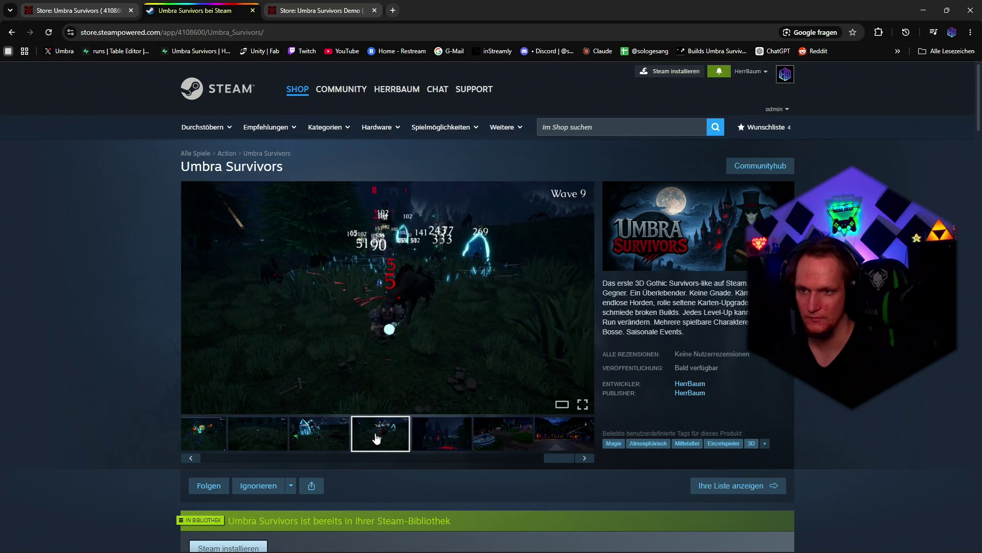
left_click(442, 434)
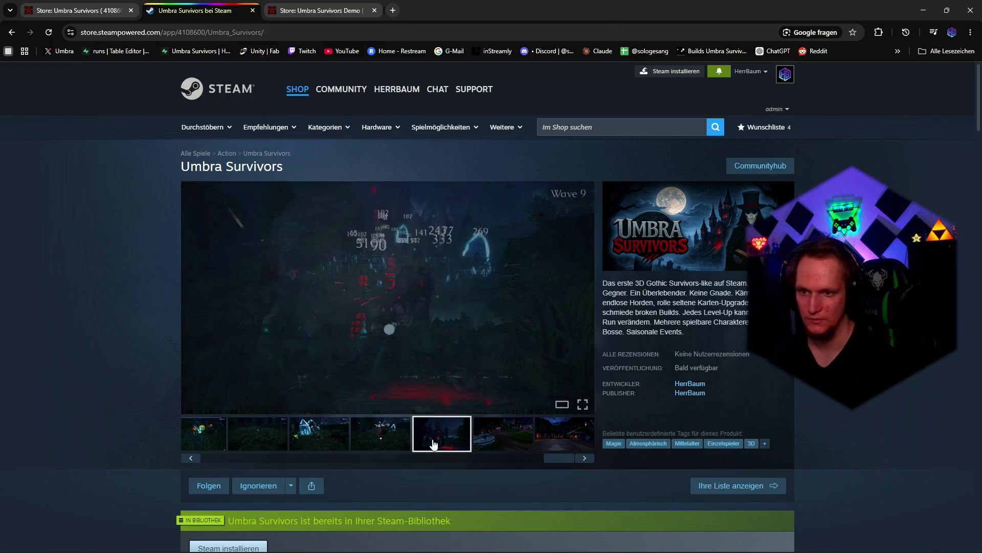
left_click(499, 436)
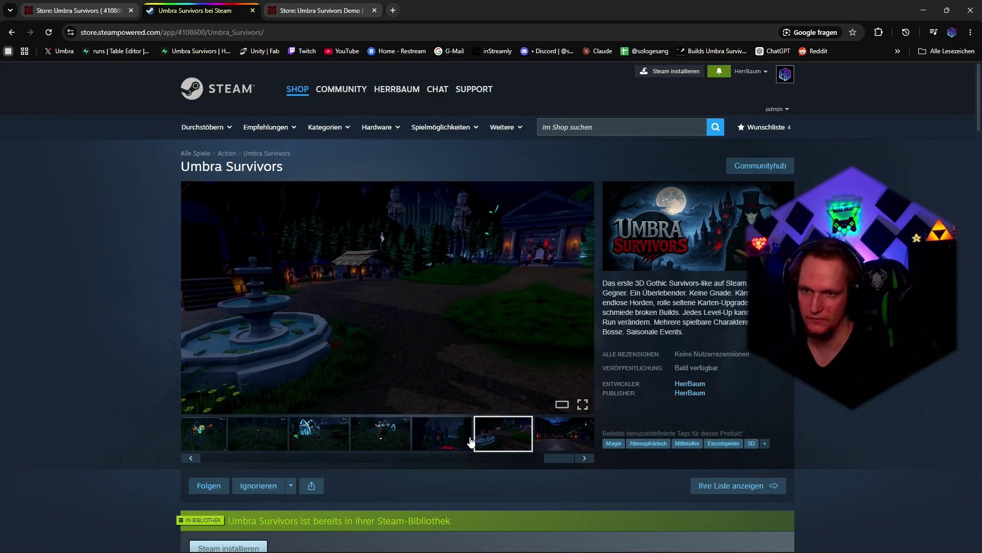
left_click(436, 438)
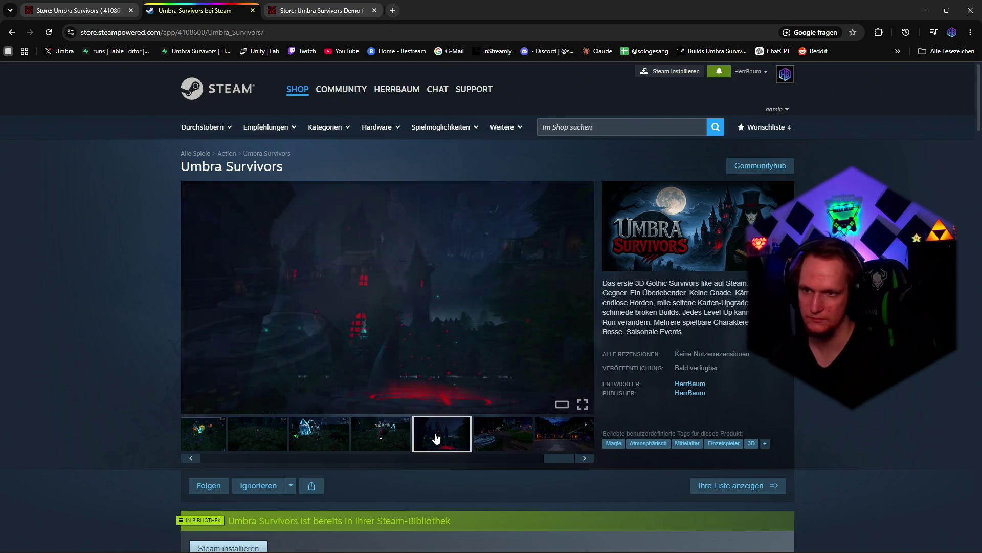
left_click(492, 438)
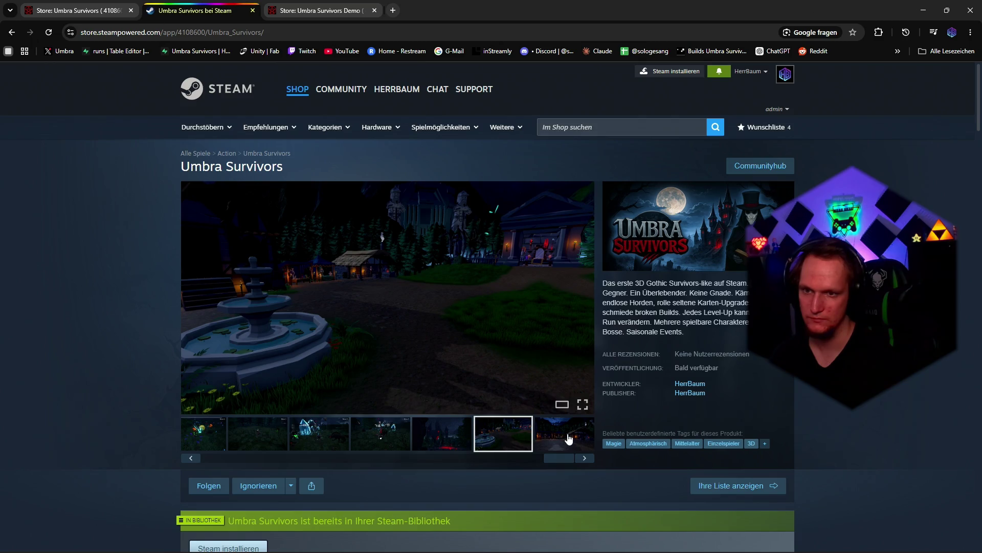
left_click(569, 438)
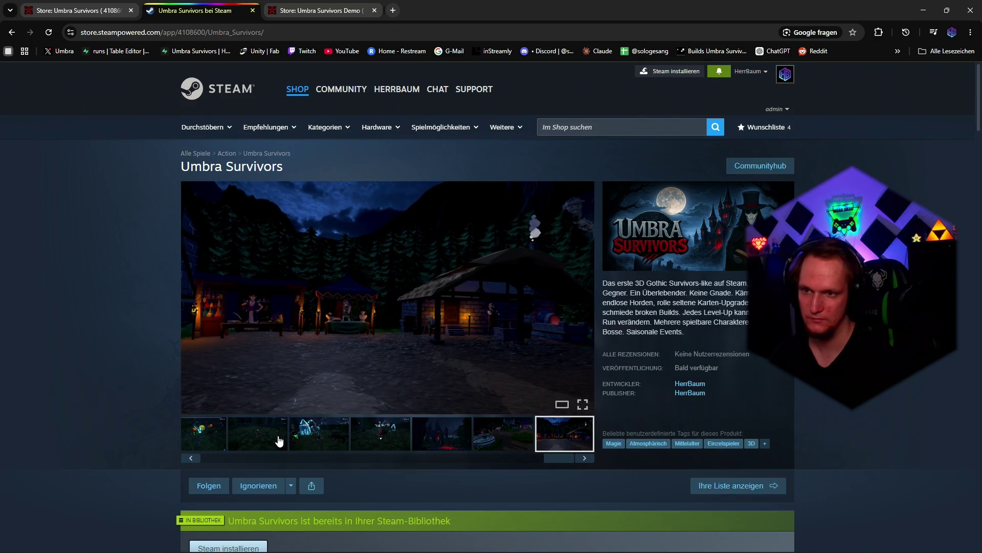
left_click(273, 439)
Step: Return the media gallery to its first item and start the trailer playing again
left_click(202, 432)
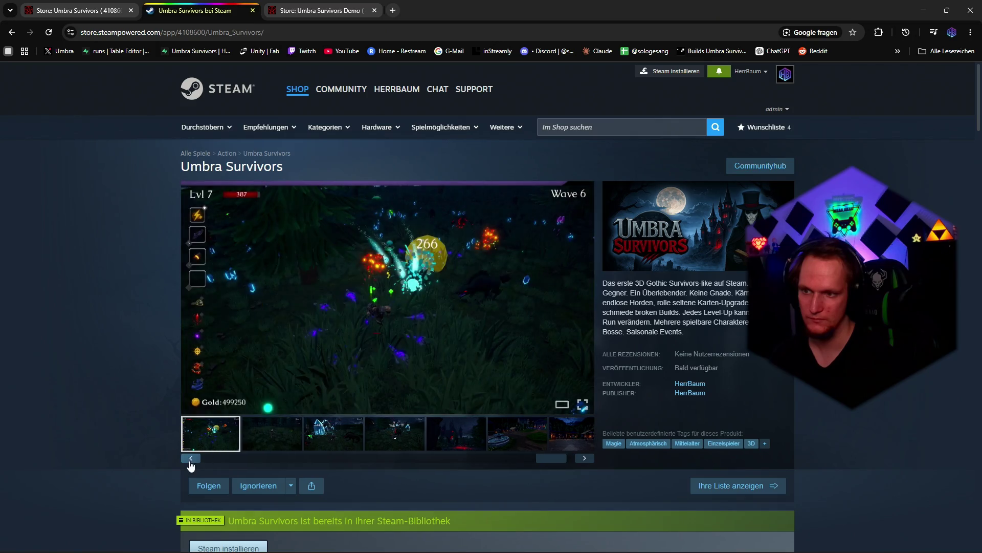
left_click(191, 459)
left_click(191, 458)
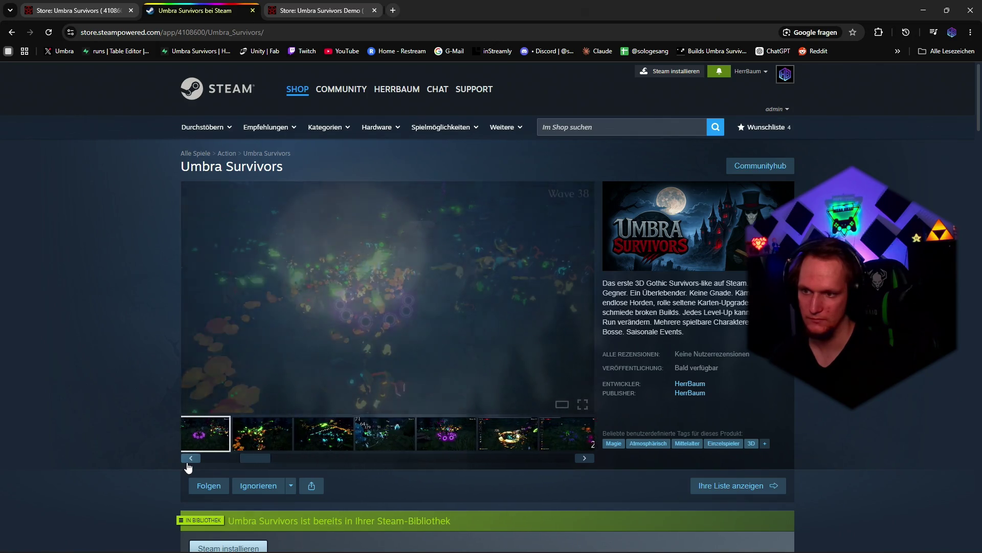
left_click(190, 459)
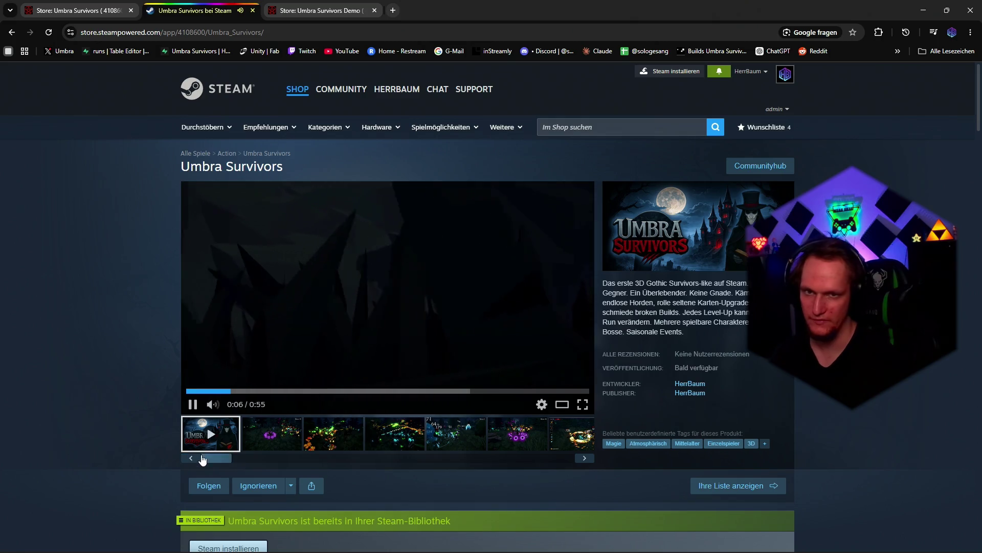
scroll(384, 345, "down", 4)
scroll(440, 315, "down", 2)
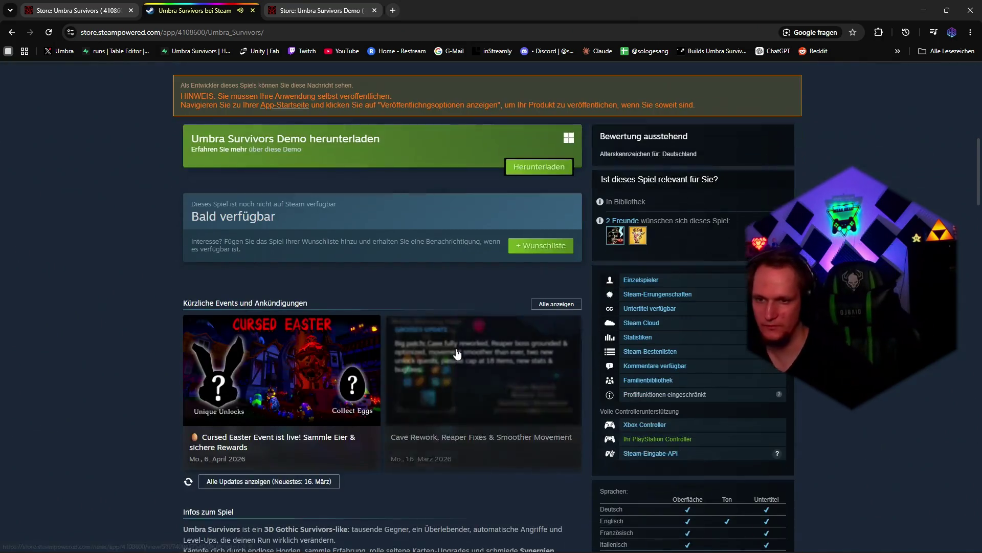
scroll(440, 316, "up", 2)
scroll(441, 316, "up", 5)
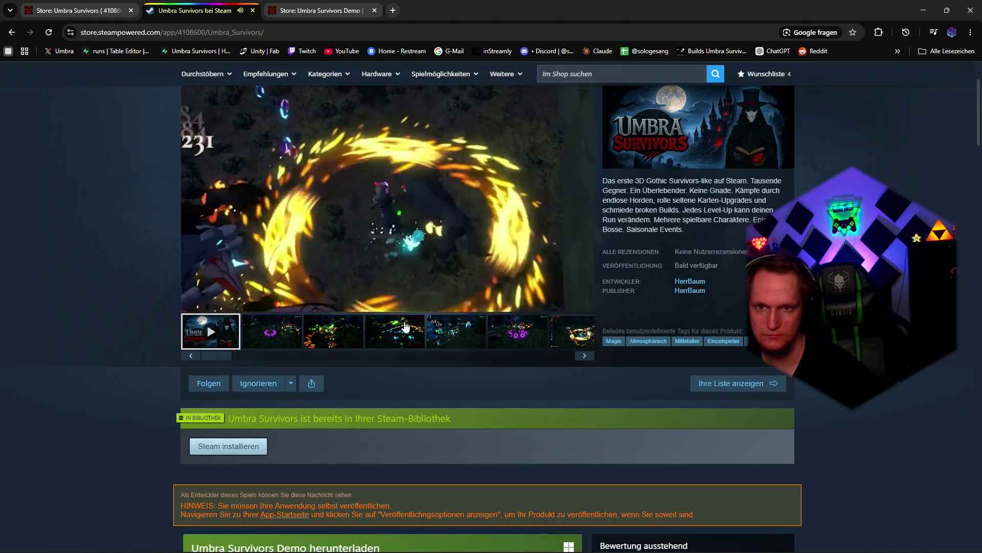
scroll(408, 326, "down", 5)
scroll(407, 326, "down", 5)
scroll(407, 326, "down", 3)
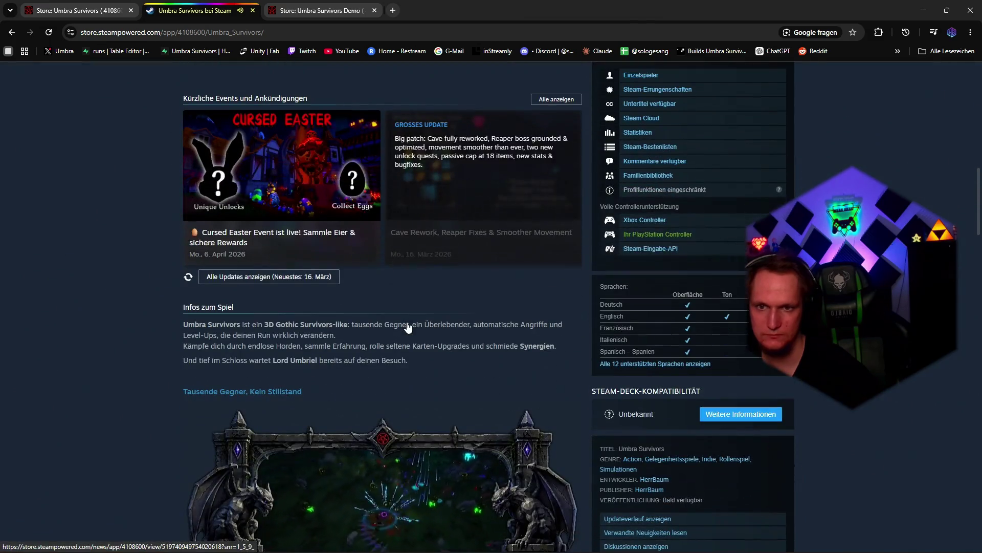
scroll(407, 326, "down", 4)
scroll(407, 327, "up", 2)
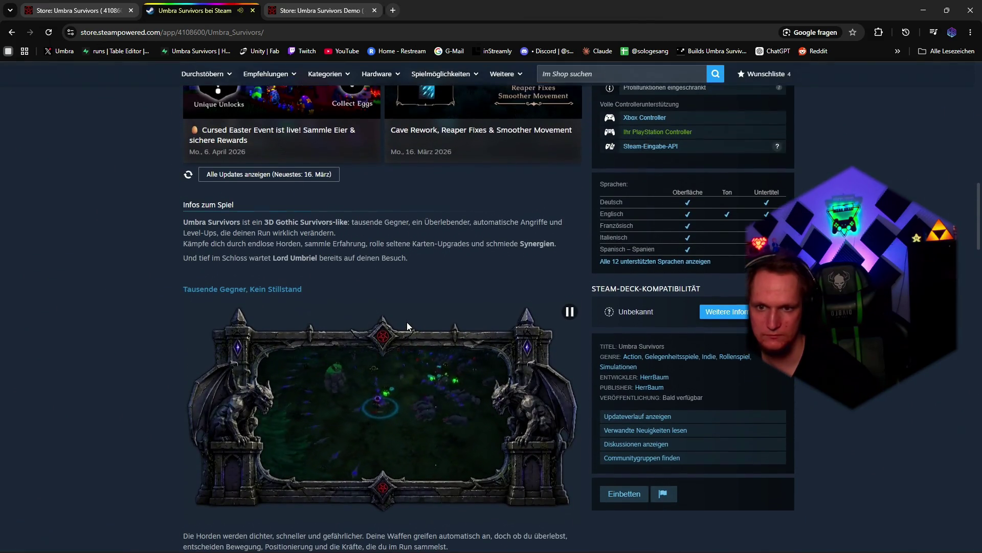
scroll(407, 327, "up", 2)
scroll(407, 325, "down", 3)
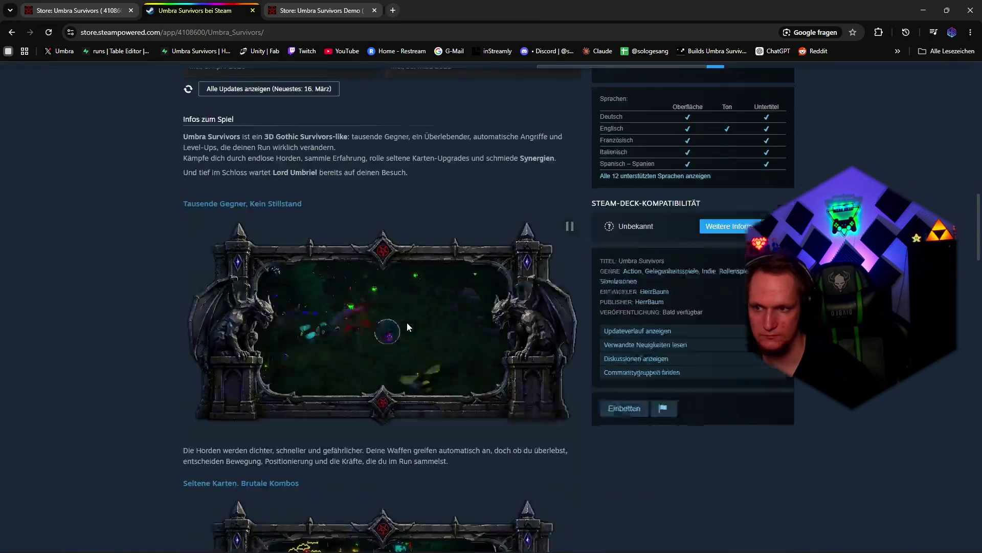
scroll(407, 326, "down", 3)
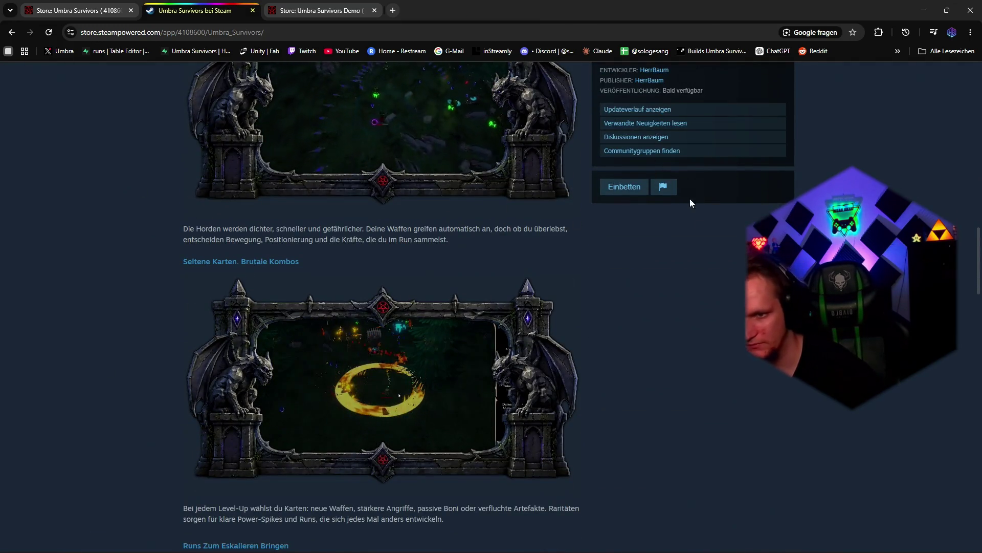
scroll(671, 355, "up", 2)
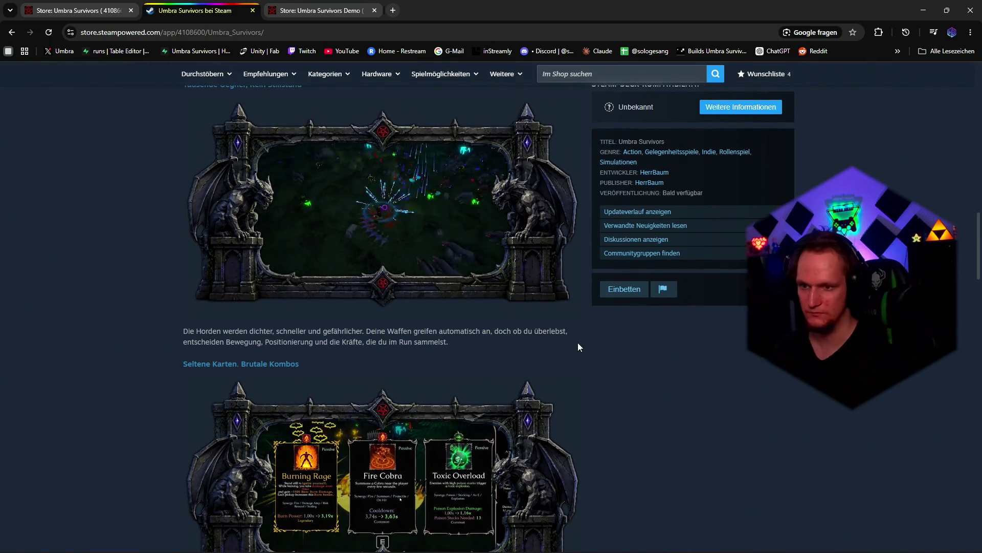
scroll(579, 342, "down", 2)
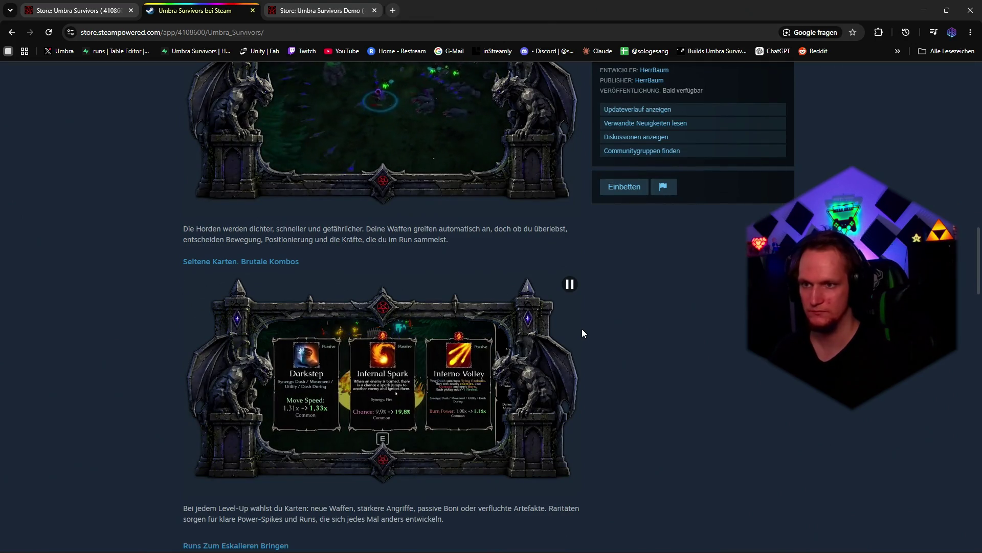
Step: Zoom the store page out to see more of the Infos zum Spiel section
key("ctrl+minus")
key("ctrl+minus")
key("ctrl+minus")
key("ctrl+minus")
key("ctrl+minus")
key("ctrl+minus")
key("ctrl+minus")
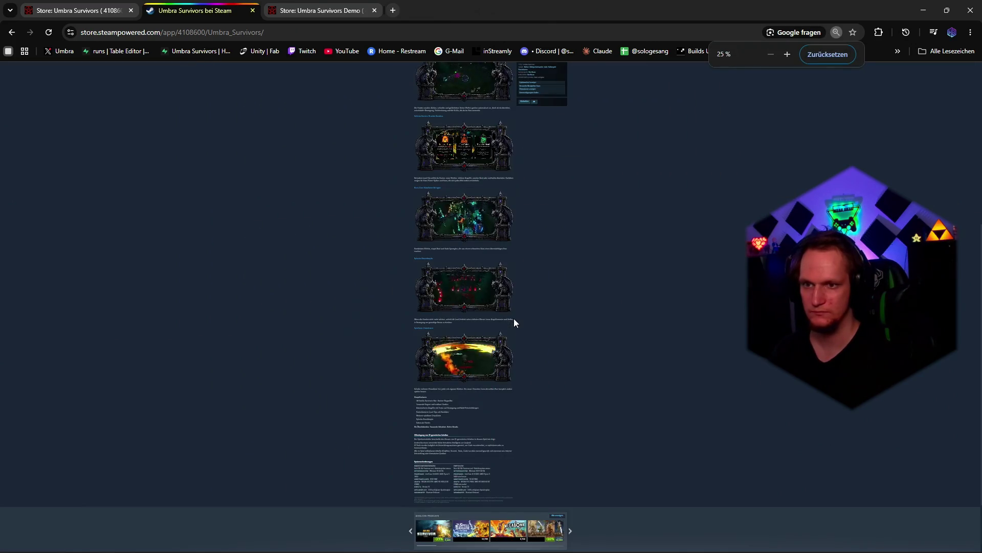
Step: Adjust page zoom, then snip the description with its first three framed images via Win+Shift+S
key("ctrl+plus")
key("ctrl+plus")
key("ctrl+plus")
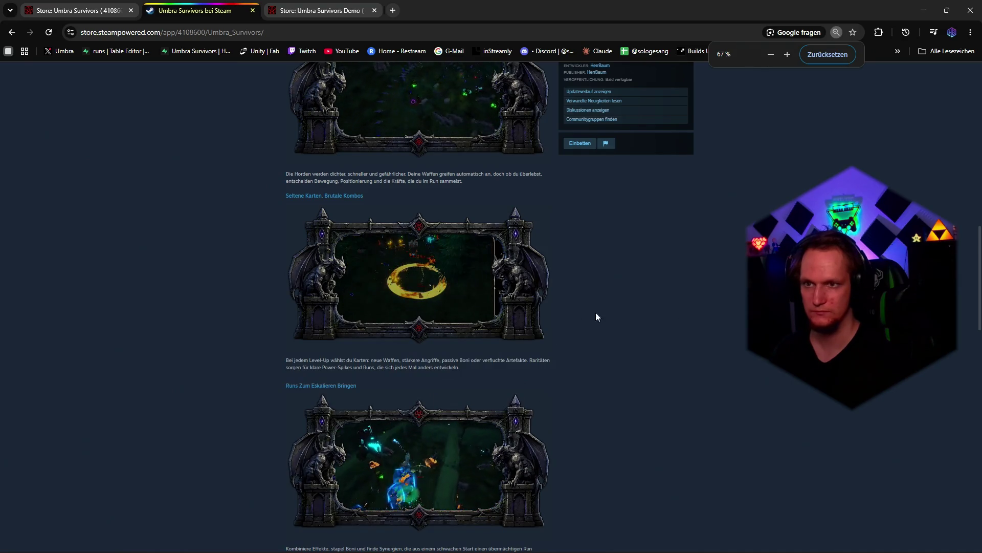
scroll(596, 312, "up", 1)
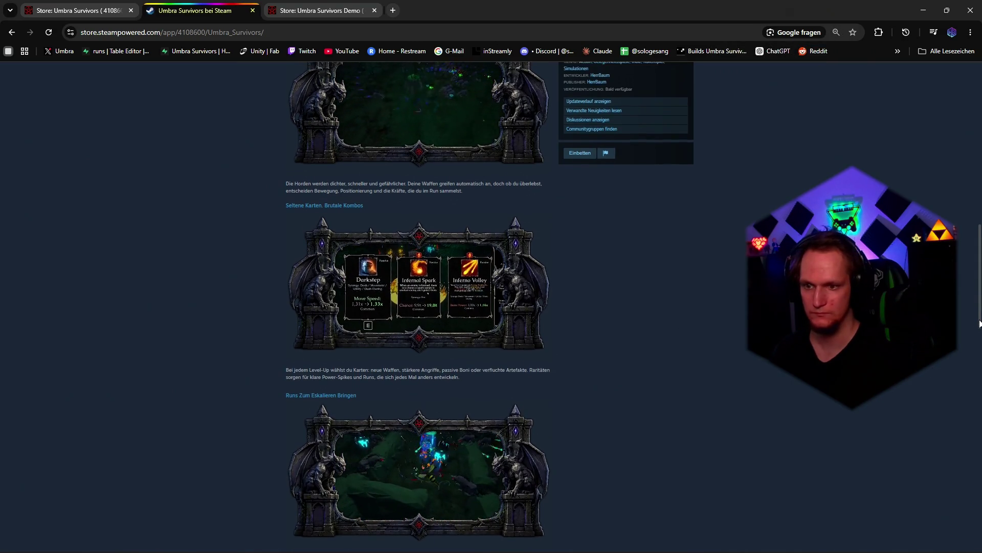
key("ctrl+minus")
key("ctrl+minus")
key("ctrl+plus")
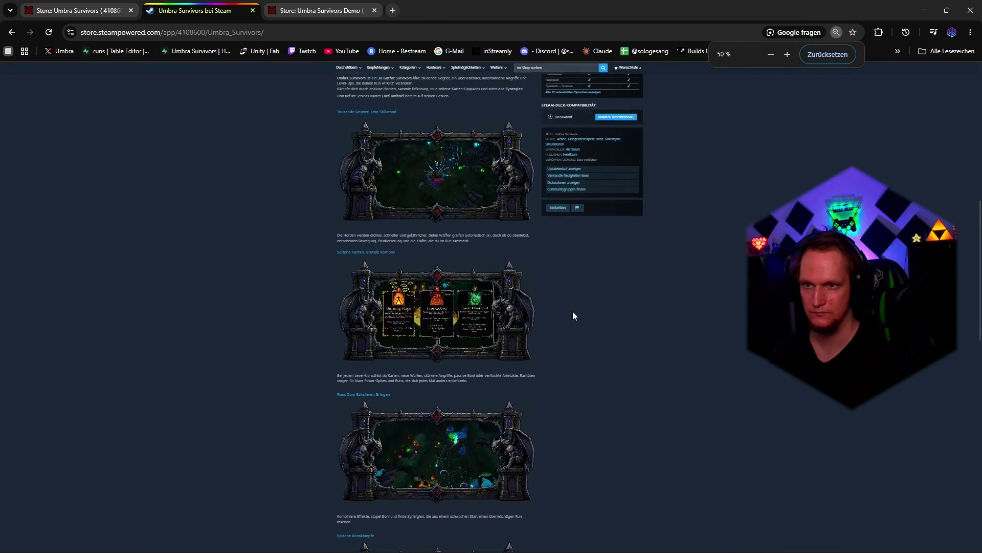
scroll(573, 310, "up", 1)
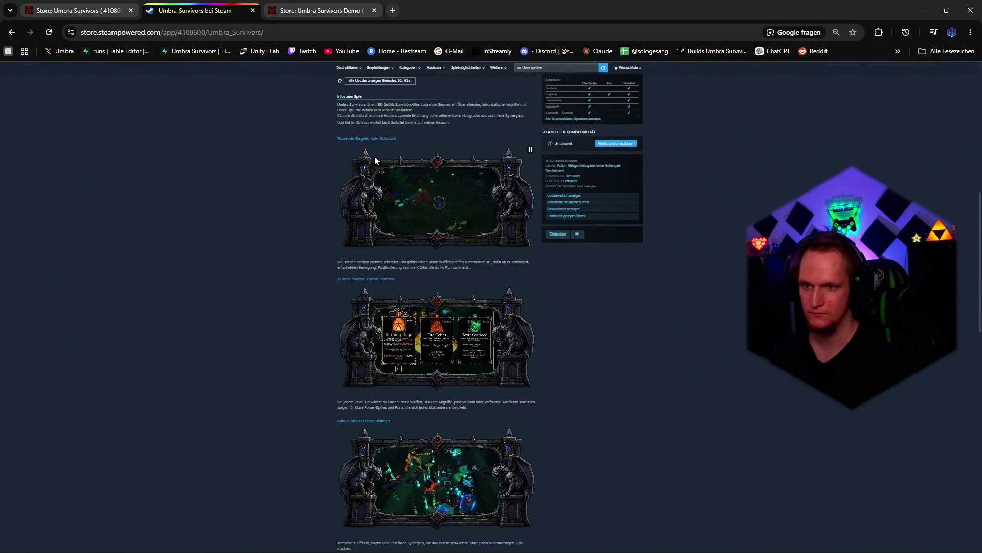
key("super+shift+s")
left_click_drag(324, 91, 539, 537)
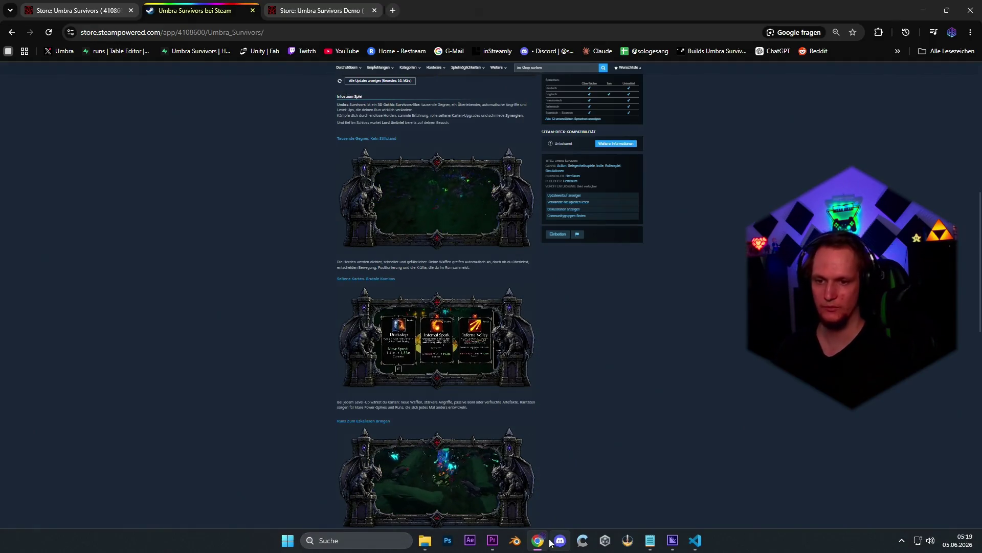
Step: Launch Discord and switch to the Wood Wide Web server's Umbra Survivors Chat channel
left_click(559, 540)
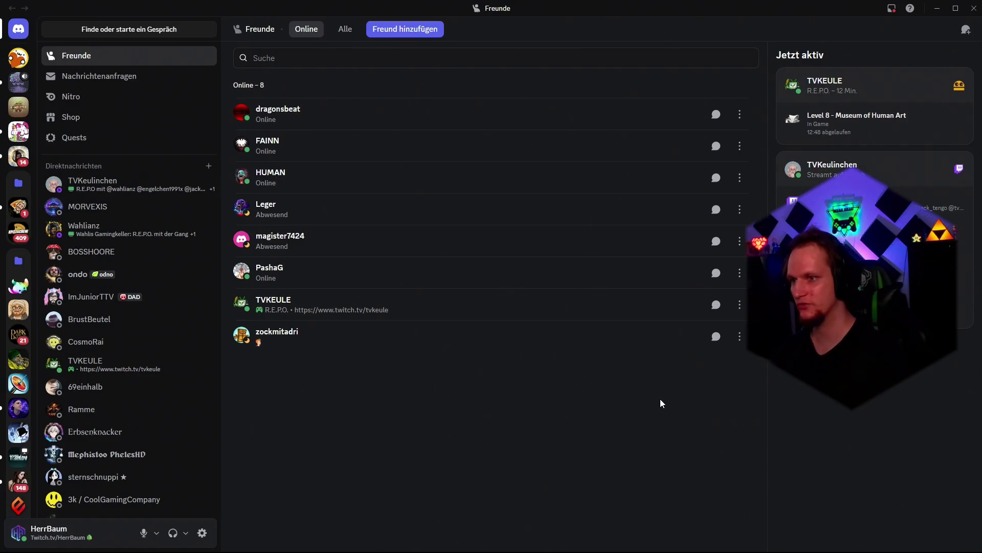
left_click(18, 81)
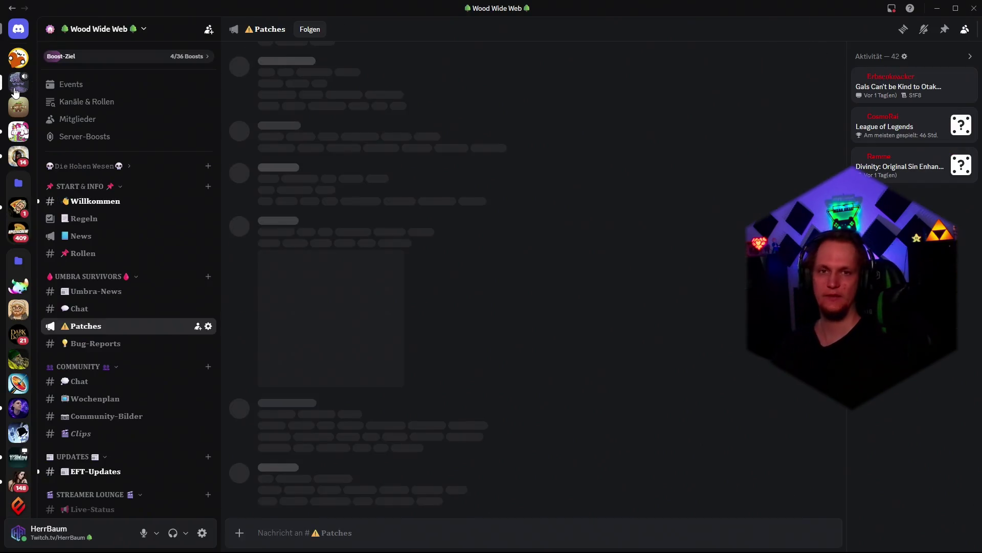
left_click(79, 309)
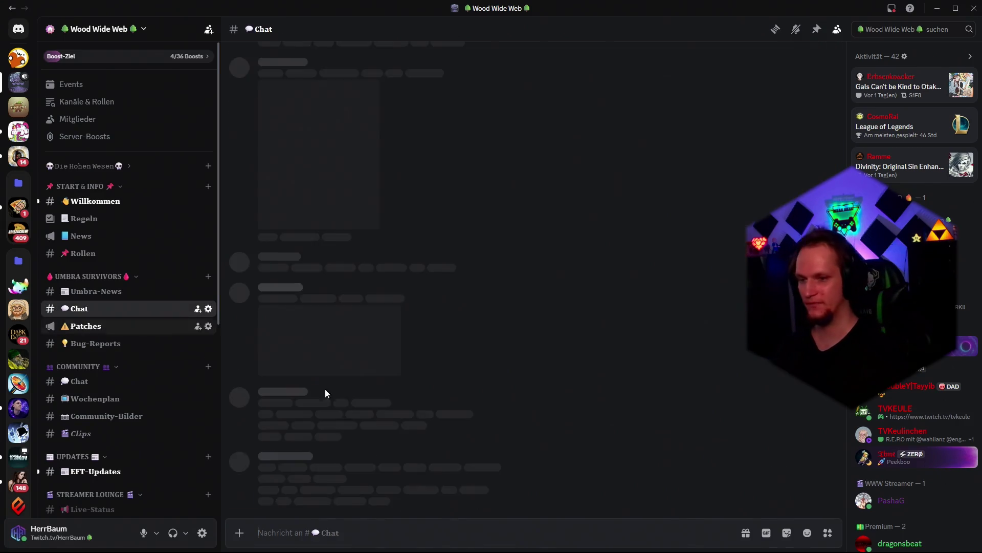